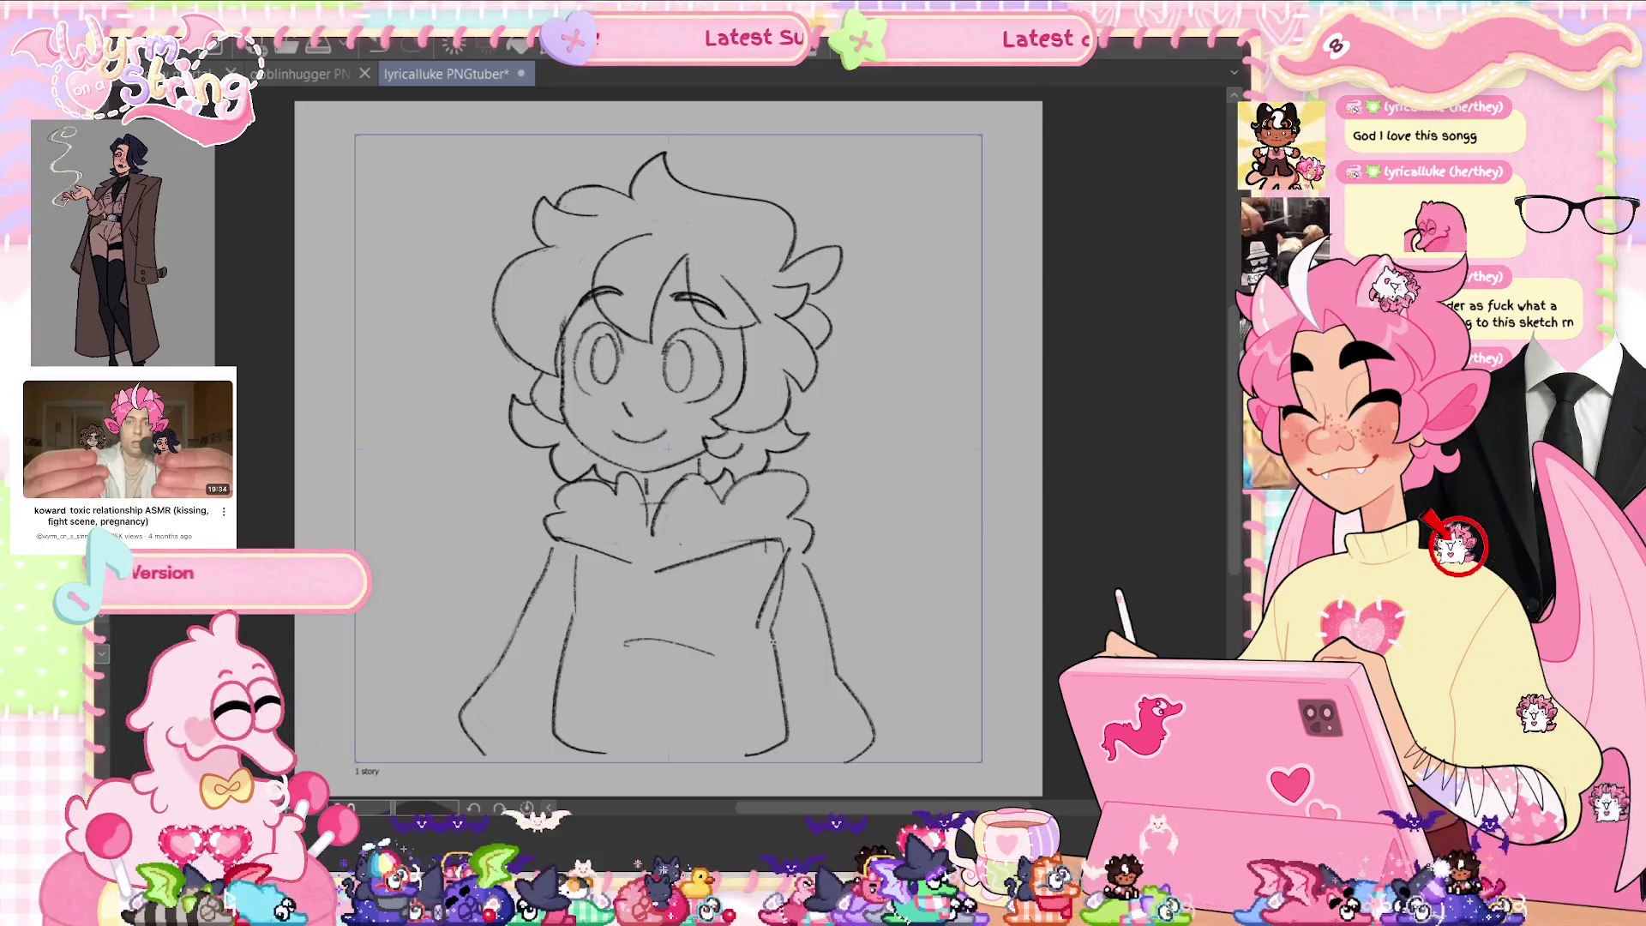
Draw the hoodie's right side line, then tilt the pocket stroke slightly clockwise and save.
{"action": "left_click_drag", "start_coordinate": [748, 643], "coordinate": [754, 775]}
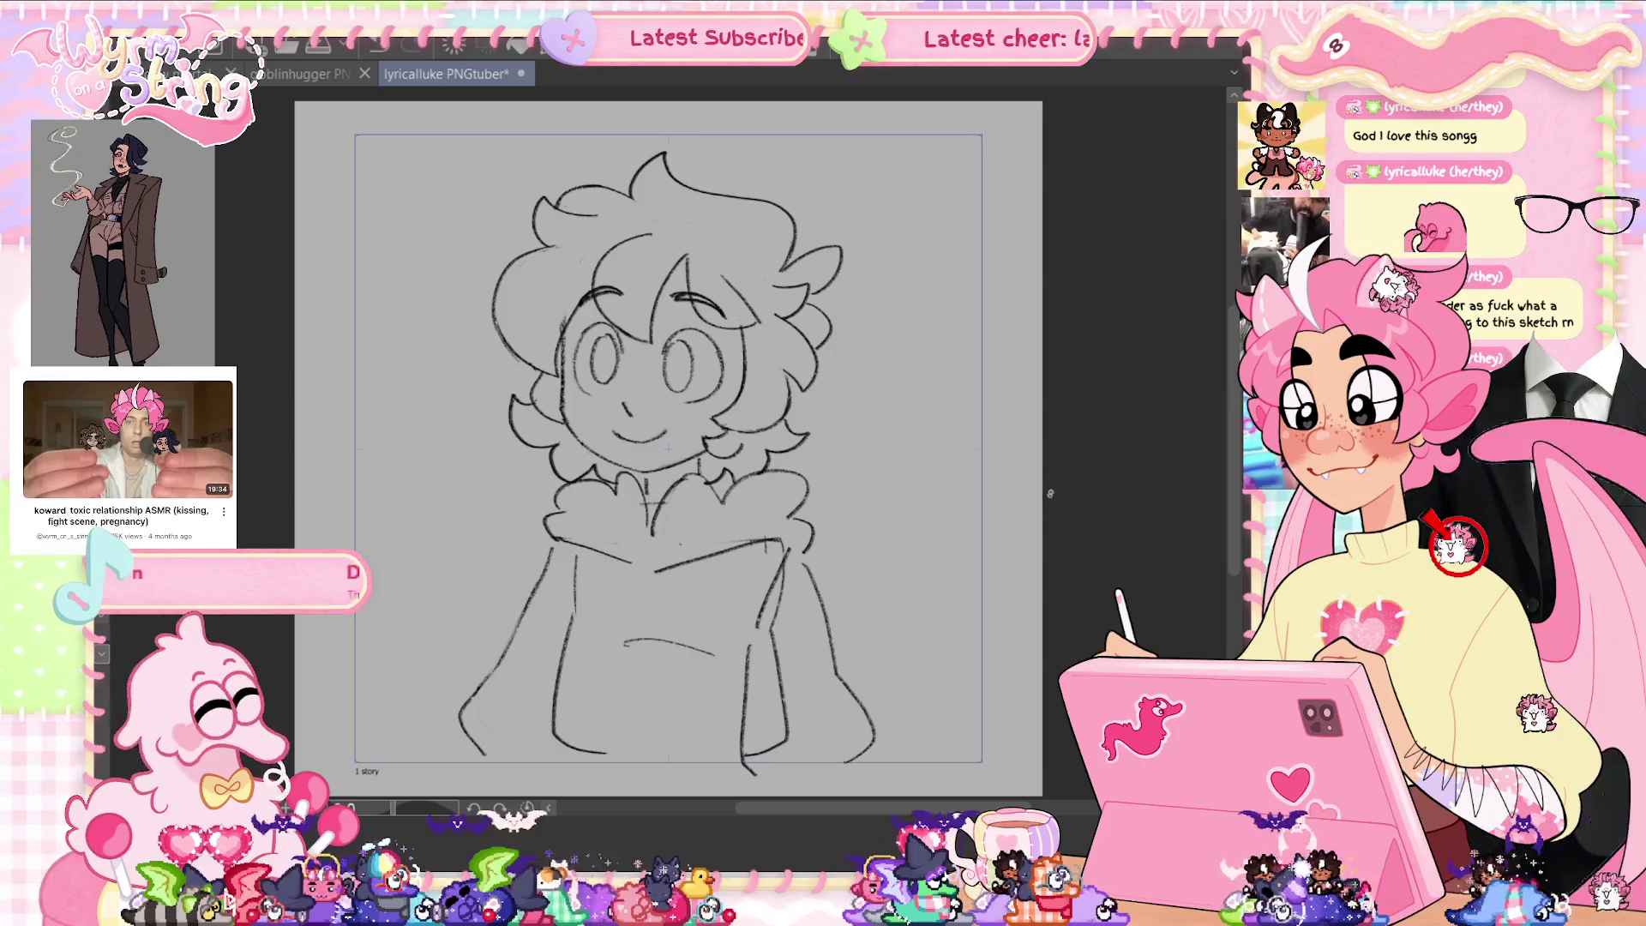
{"action": "key", "text": "ctrl+z"}
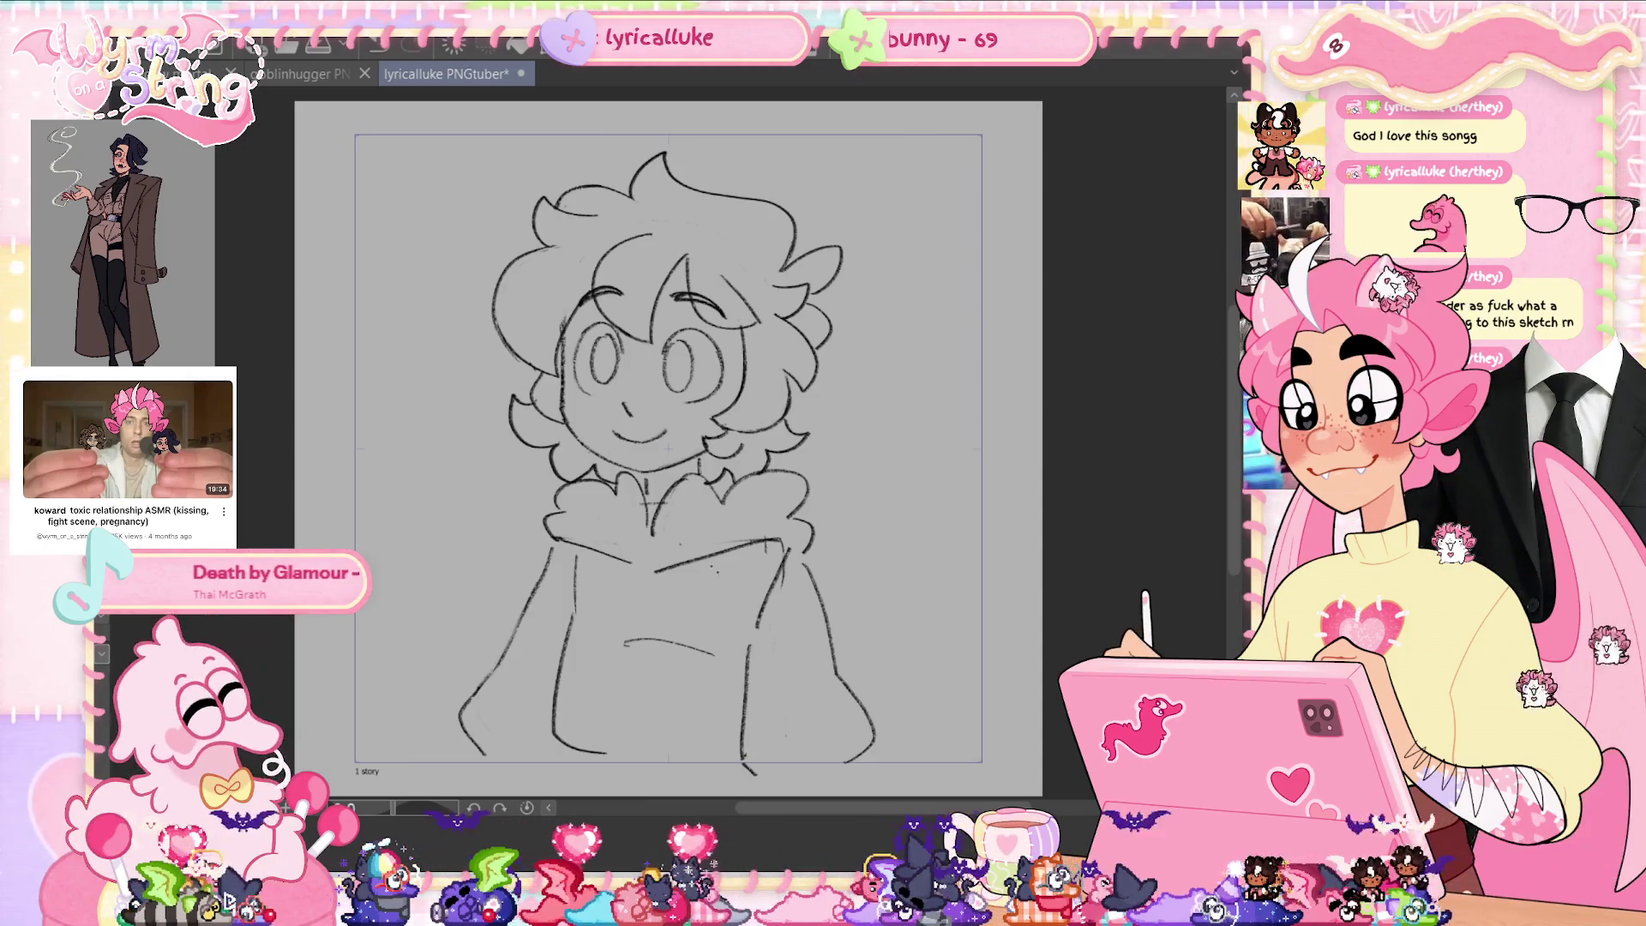
{"action": "left_click_drag", "start_coordinate": [726, 647], "coordinate": [720, 645]}
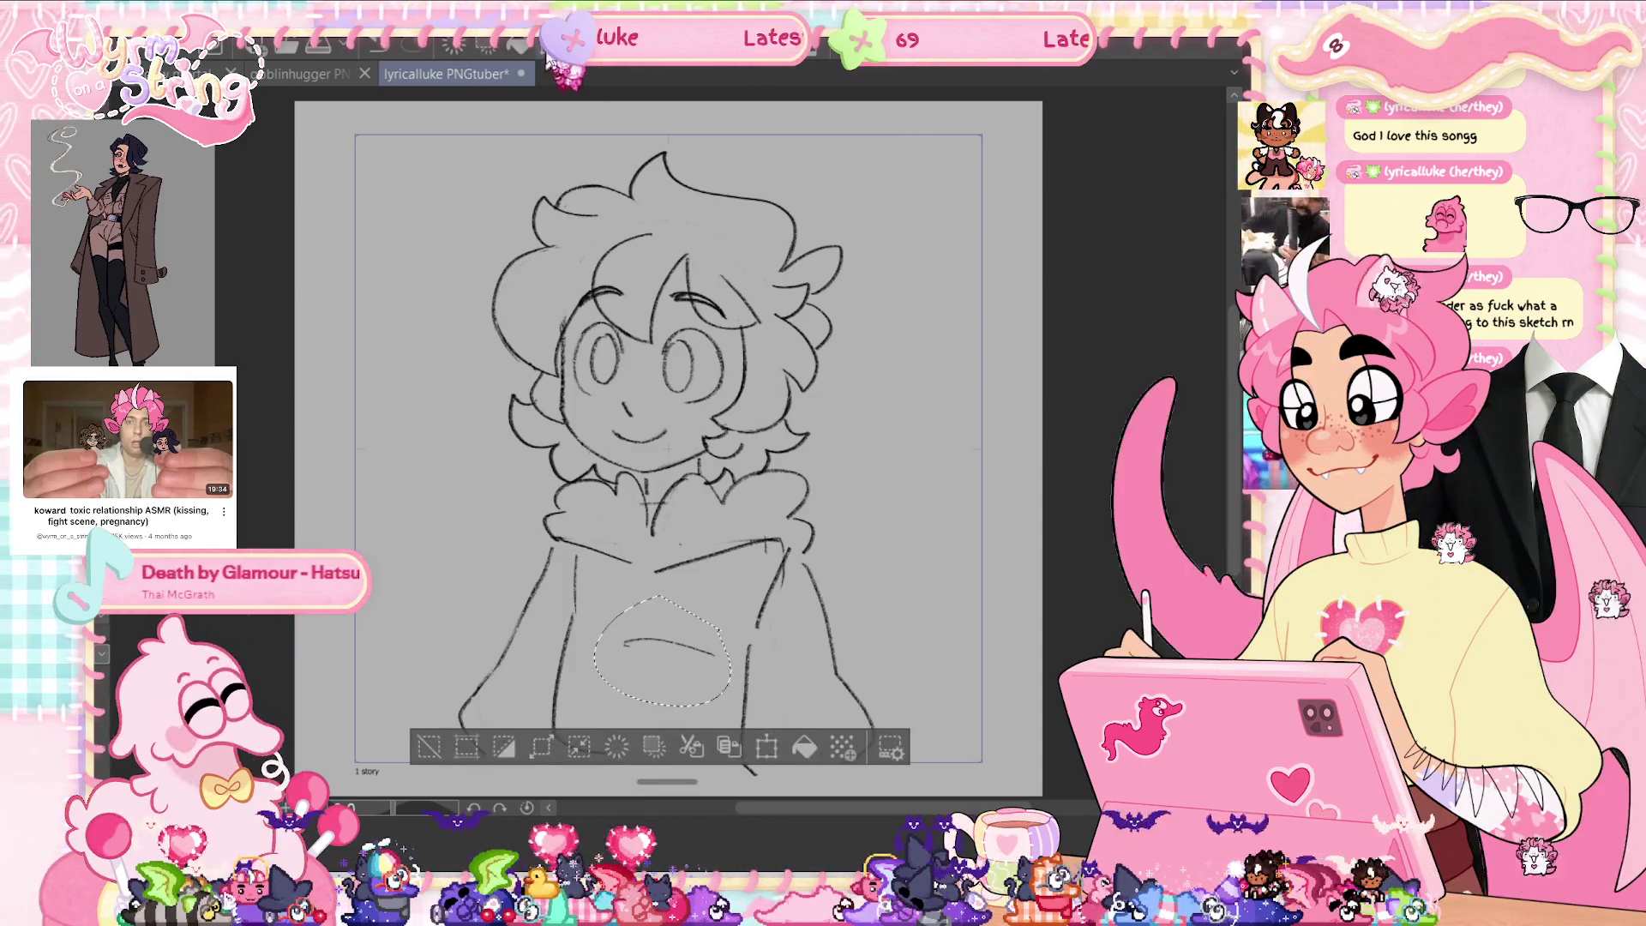
{"action": "key", "text": "ctrl+t"}
{"action": "left_click_drag", "start_coordinate": [739, 549], "coordinate": [763, 575]}
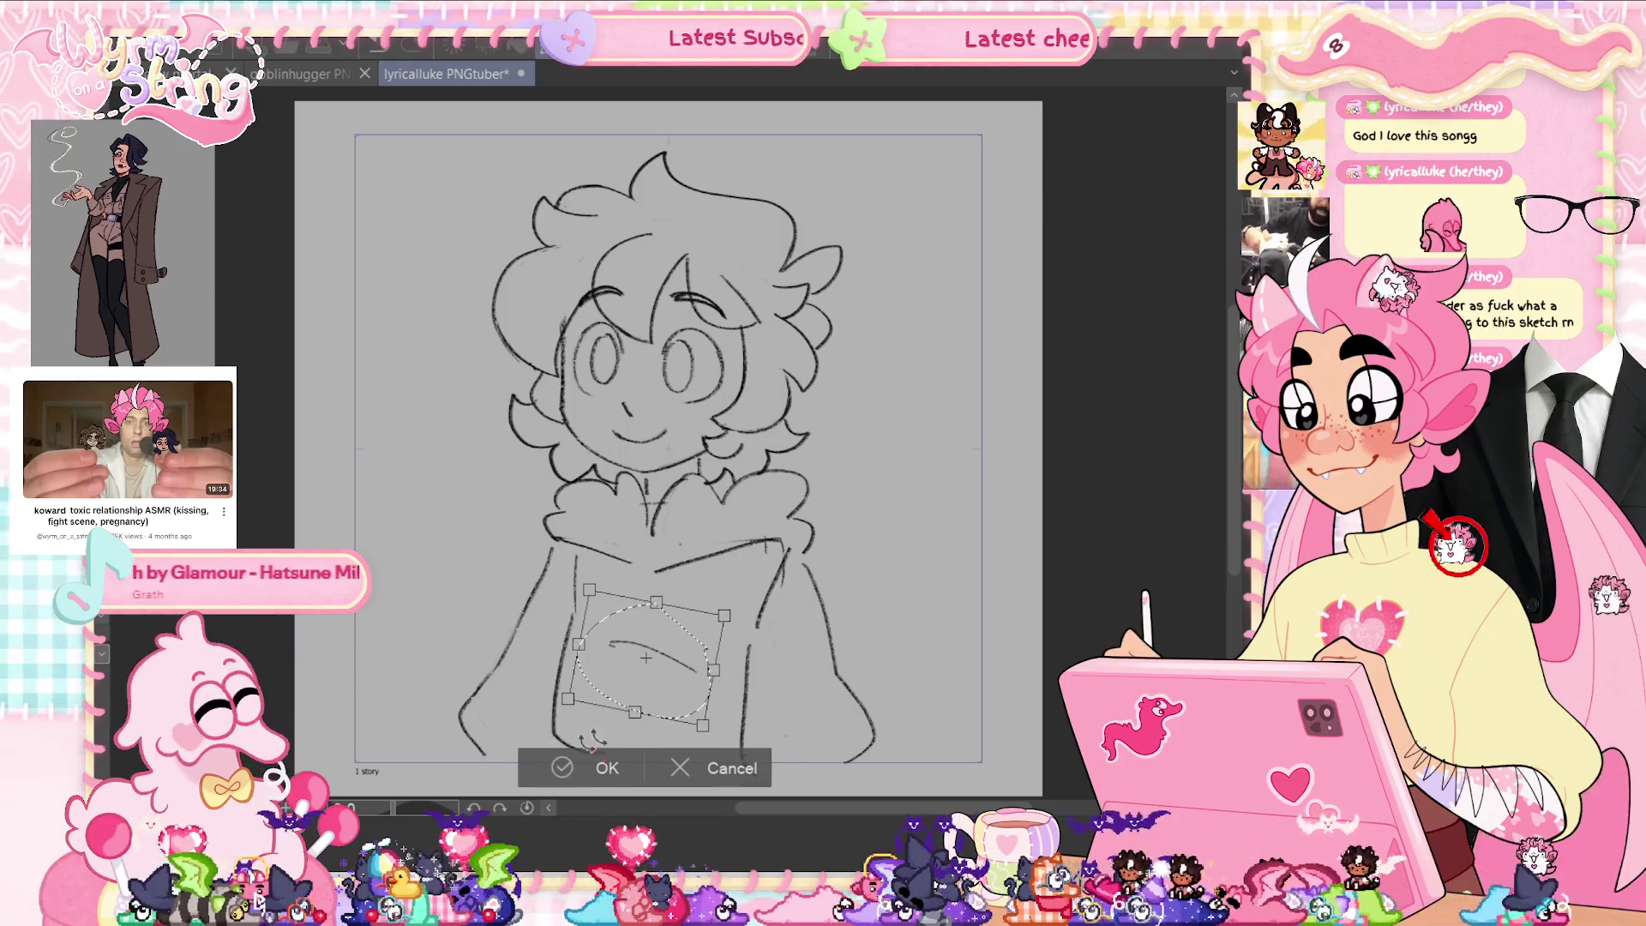
{"action": "left_click", "coordinate": [600, 768]}
{"action": "key", "text": "ctrl+s"}
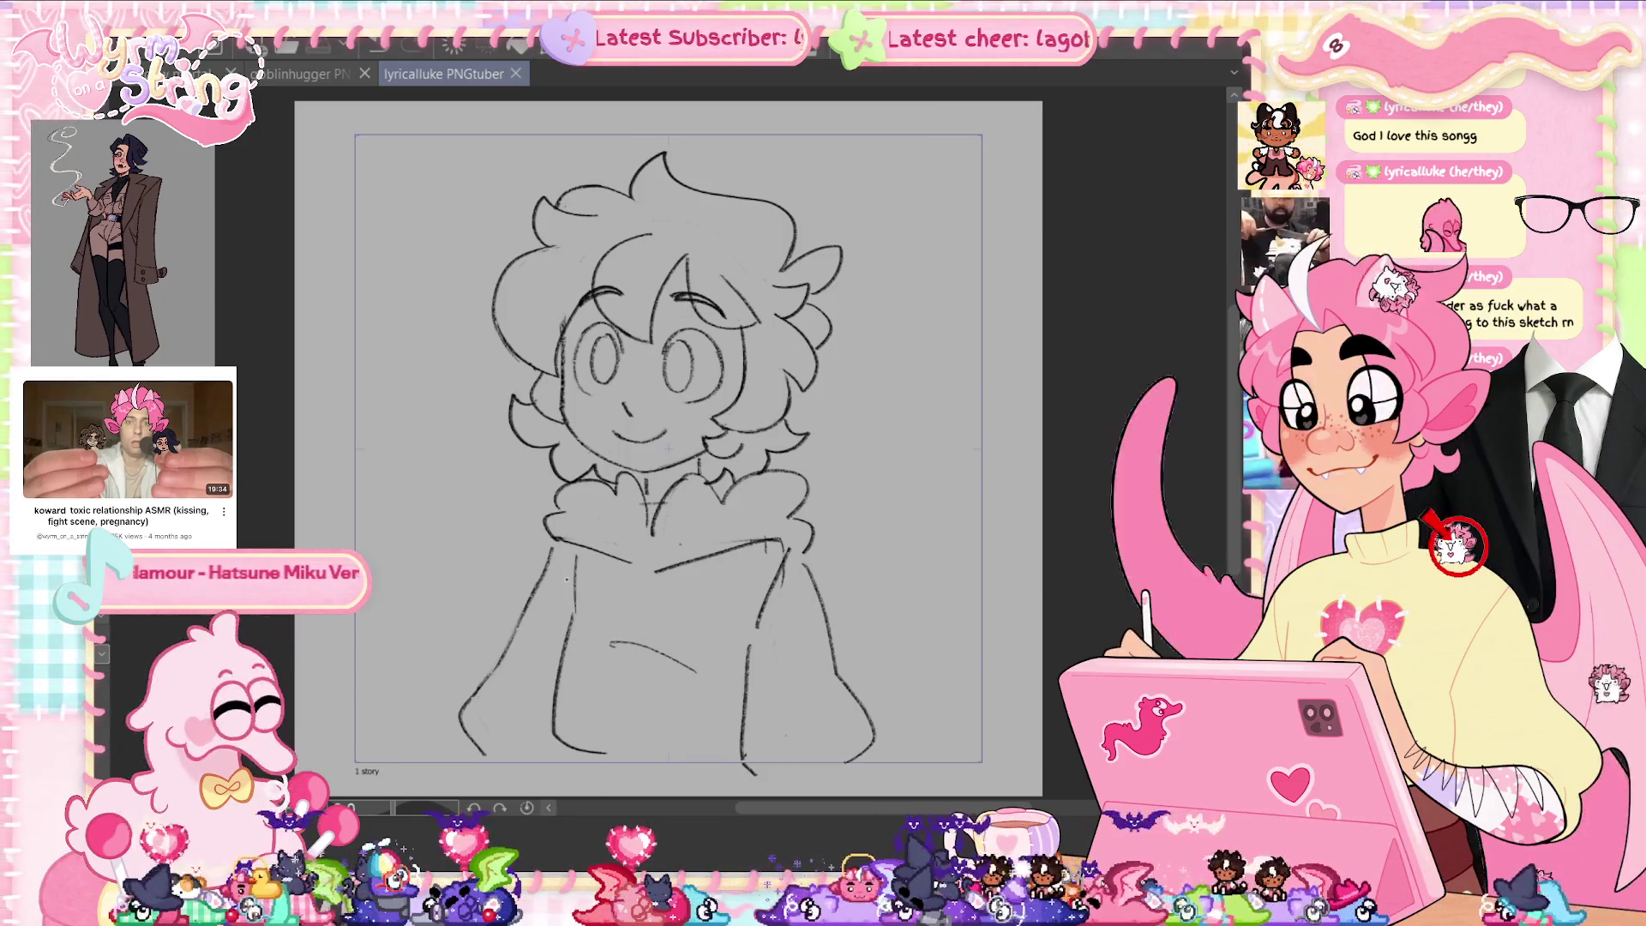
Redraw the vertical line left of the pocket and save the sketch.
{"action": "left_click", "coordinate": [573, 638]}
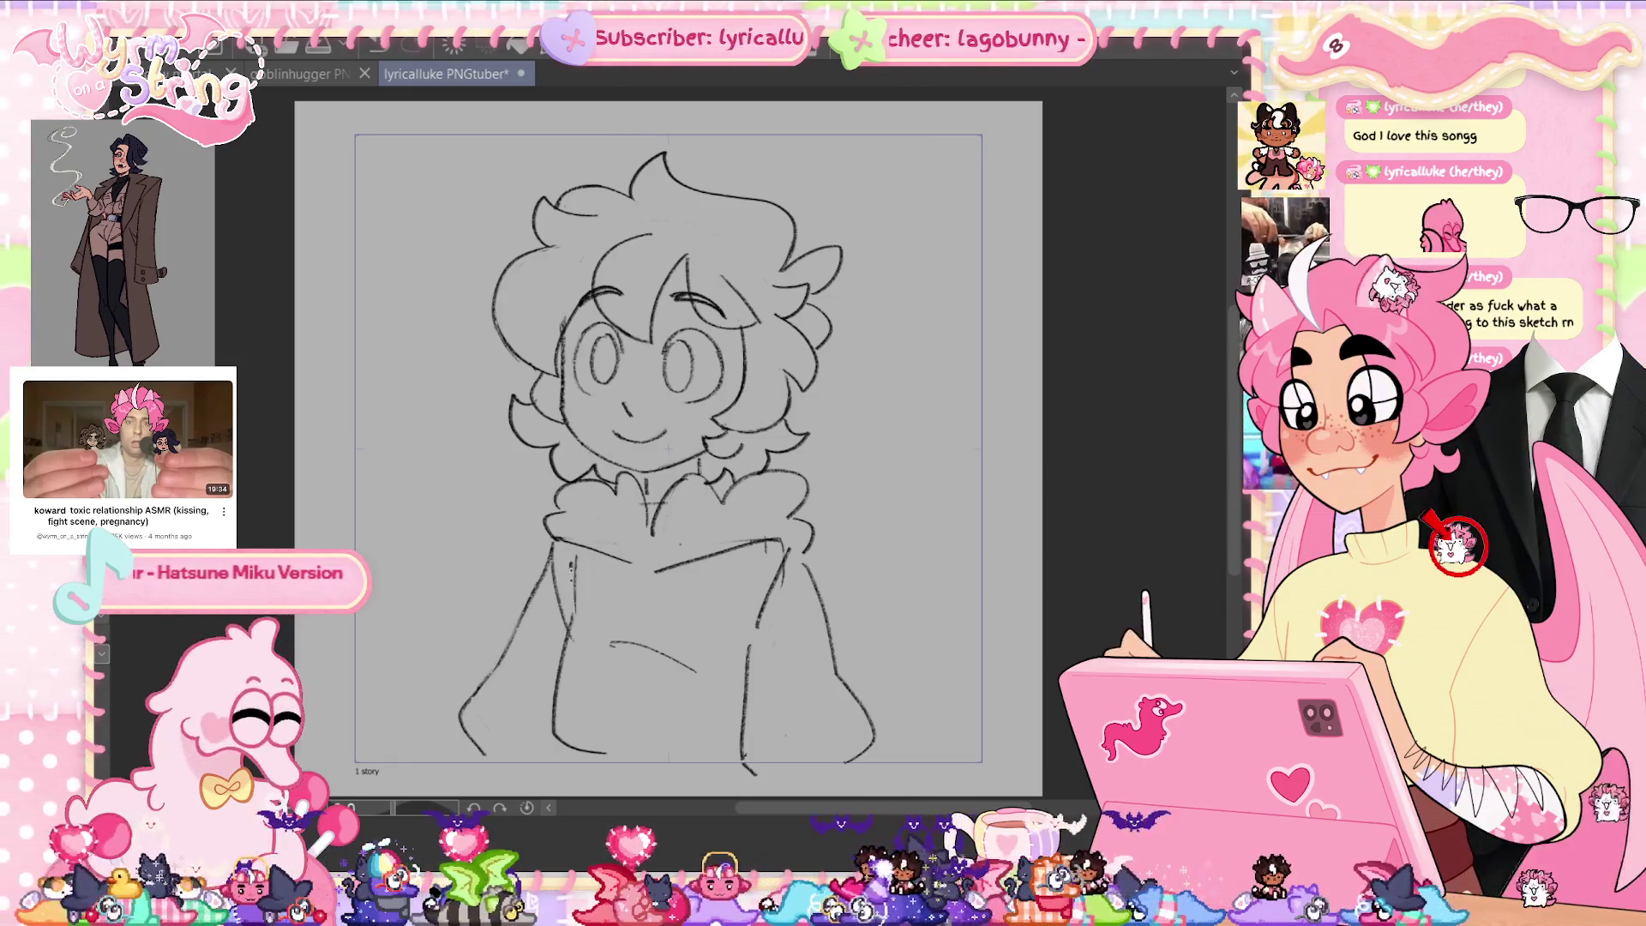
{"action": "left_click_drag", "start_coordinate": [568, 561], "coordinate": [575, 639]}
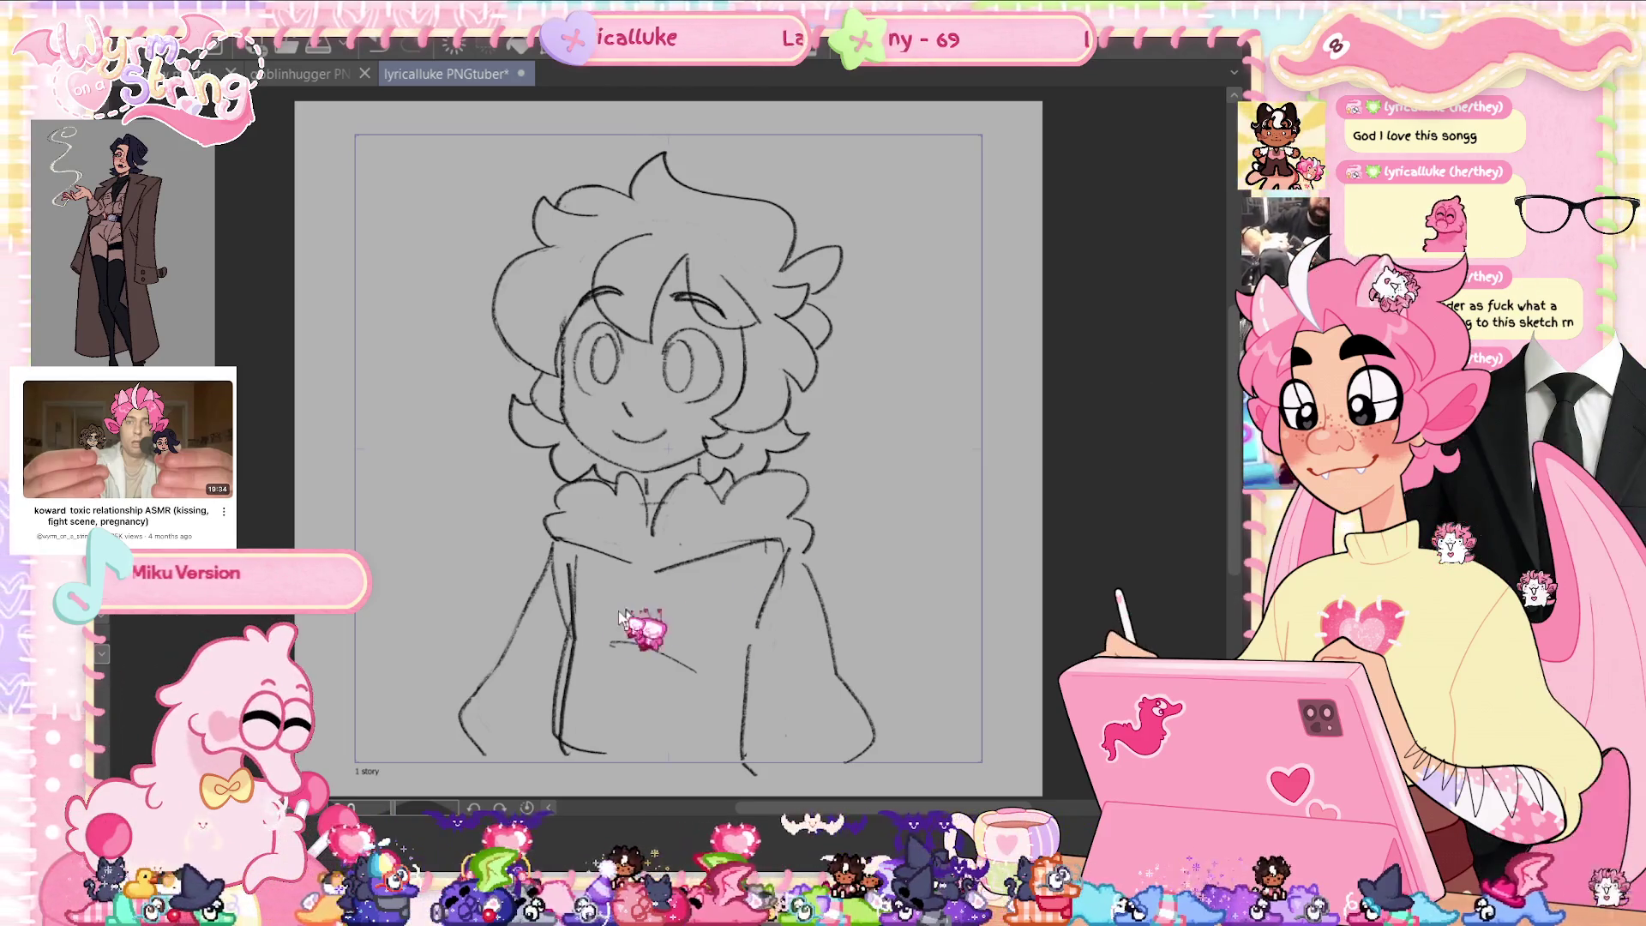
{"action": "key", "text": "ctrl+z"}
{"action": "left_click_drag", "start_coordinate": [570, 563], "coordinate": [566, 682]}
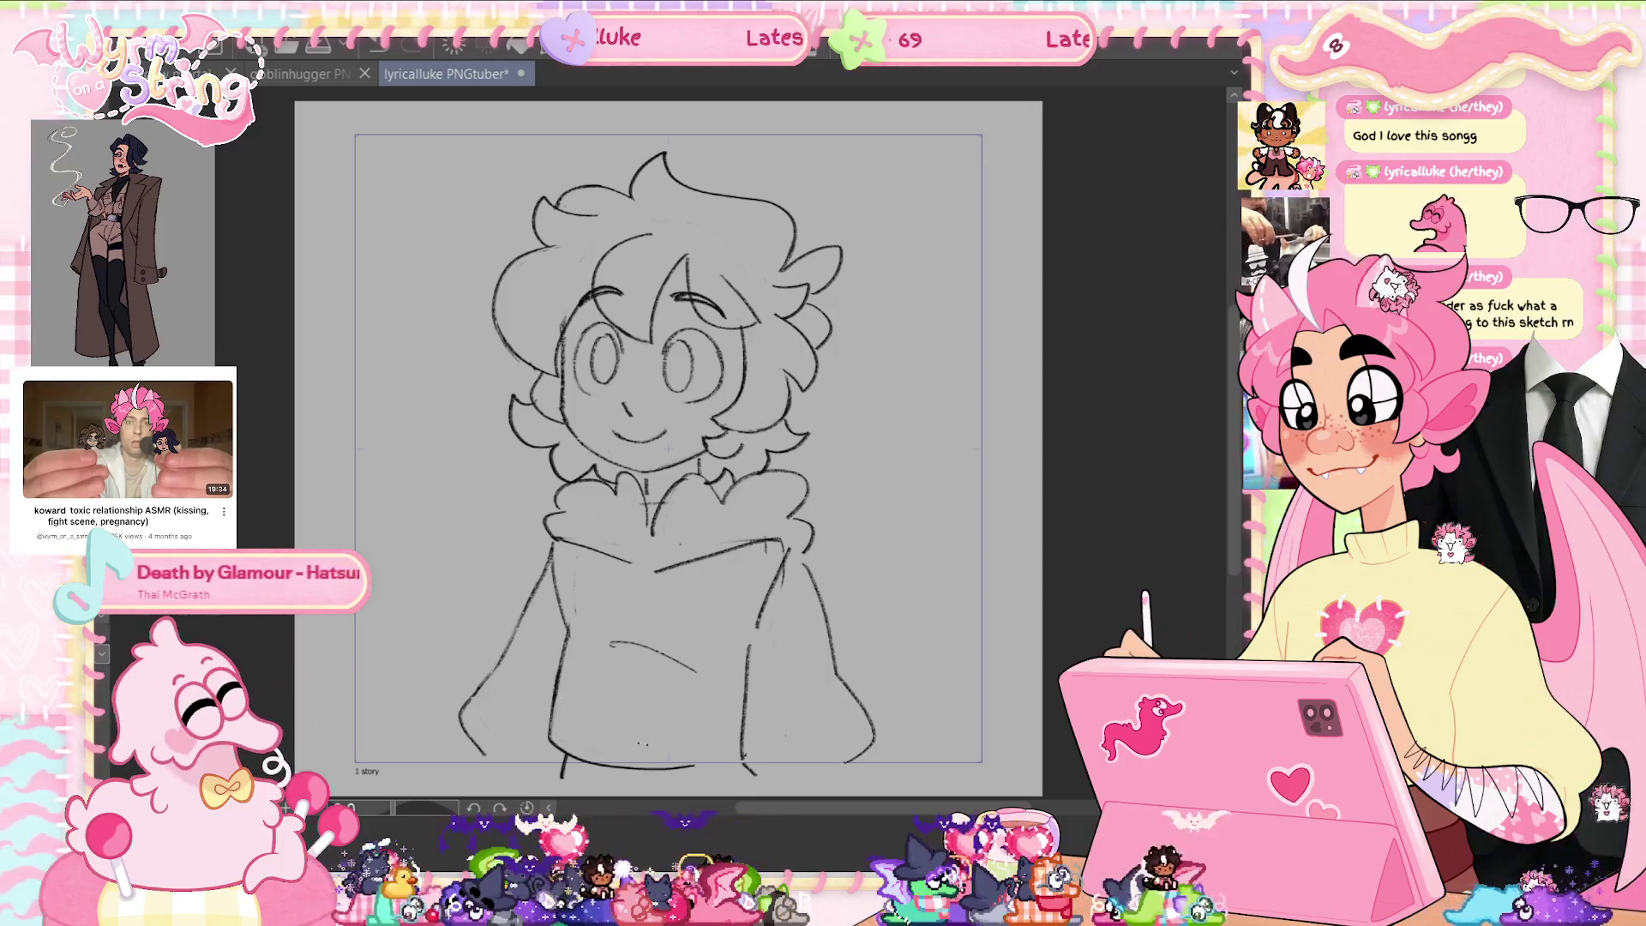
{"action": "key", "text": "ctrl+s"}
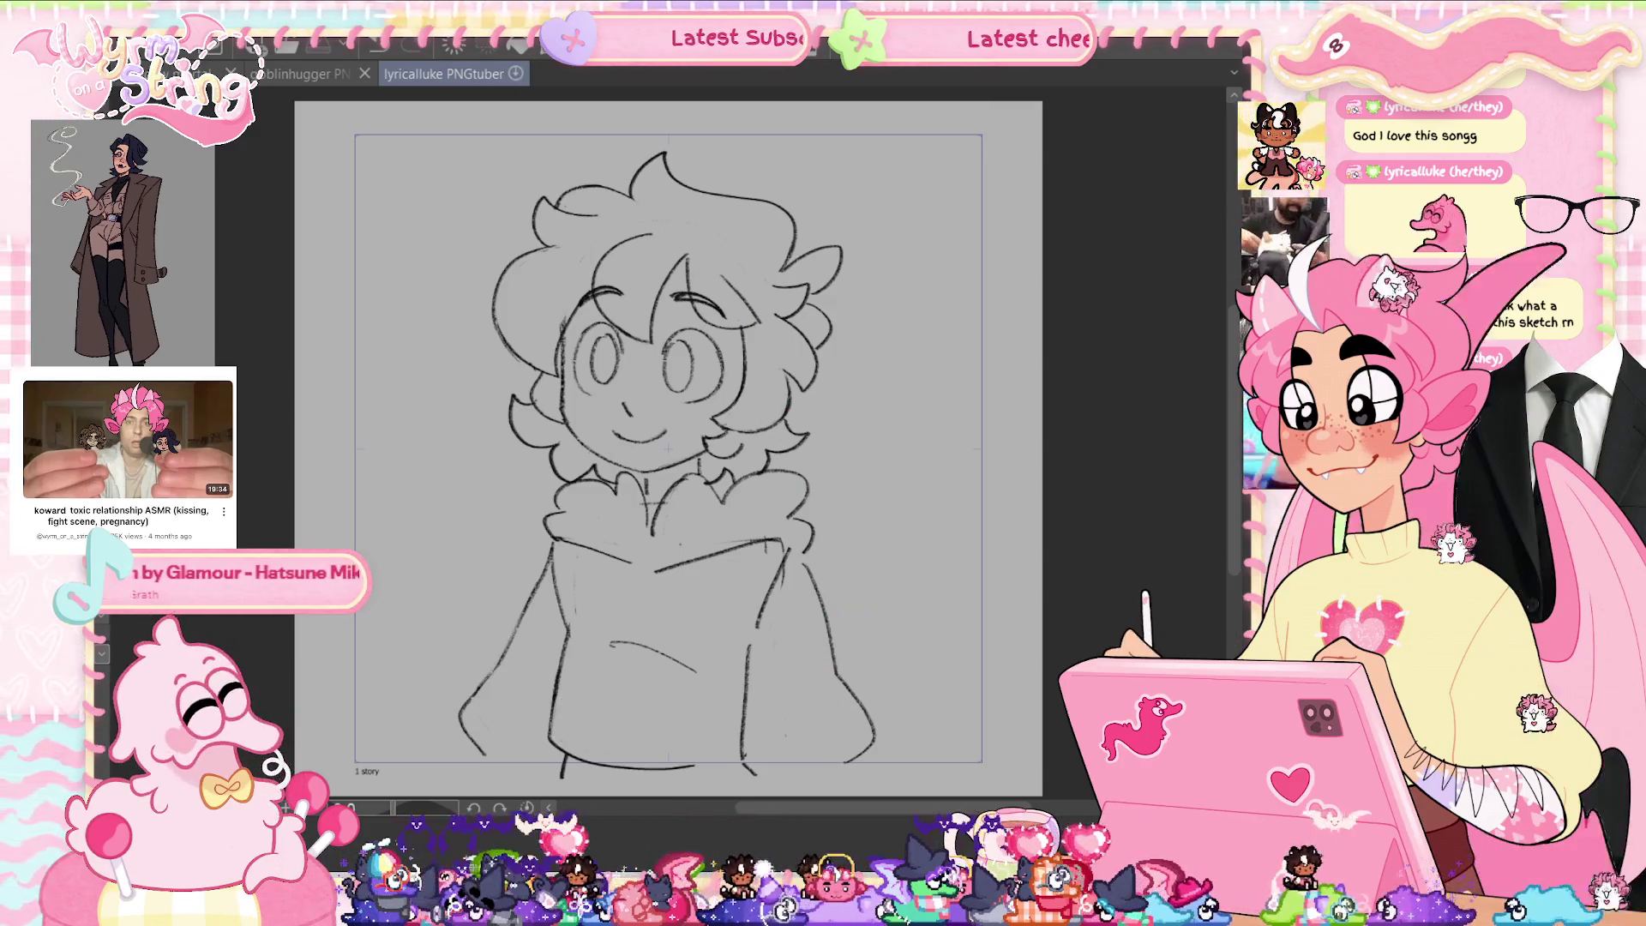
Scale the whole sketch down and shift it slightly, then delete the selected layer.
{"action": "key", "text": "ctrl+t"}
{"action": "mouse_move", "coordinate": [667, 154]}
{"action": "left_mouse_down"}
{"action": "mouse_move", "coordinate": [667, 206]}
{"action": "mouse_move", "coordinate": [667, 120]}
{"action": "mouse_move", "coordinate": [665, 168]}
{"action": "left_mouse_up"}
{"action": "left_click", "coordinate": [602, 761]}
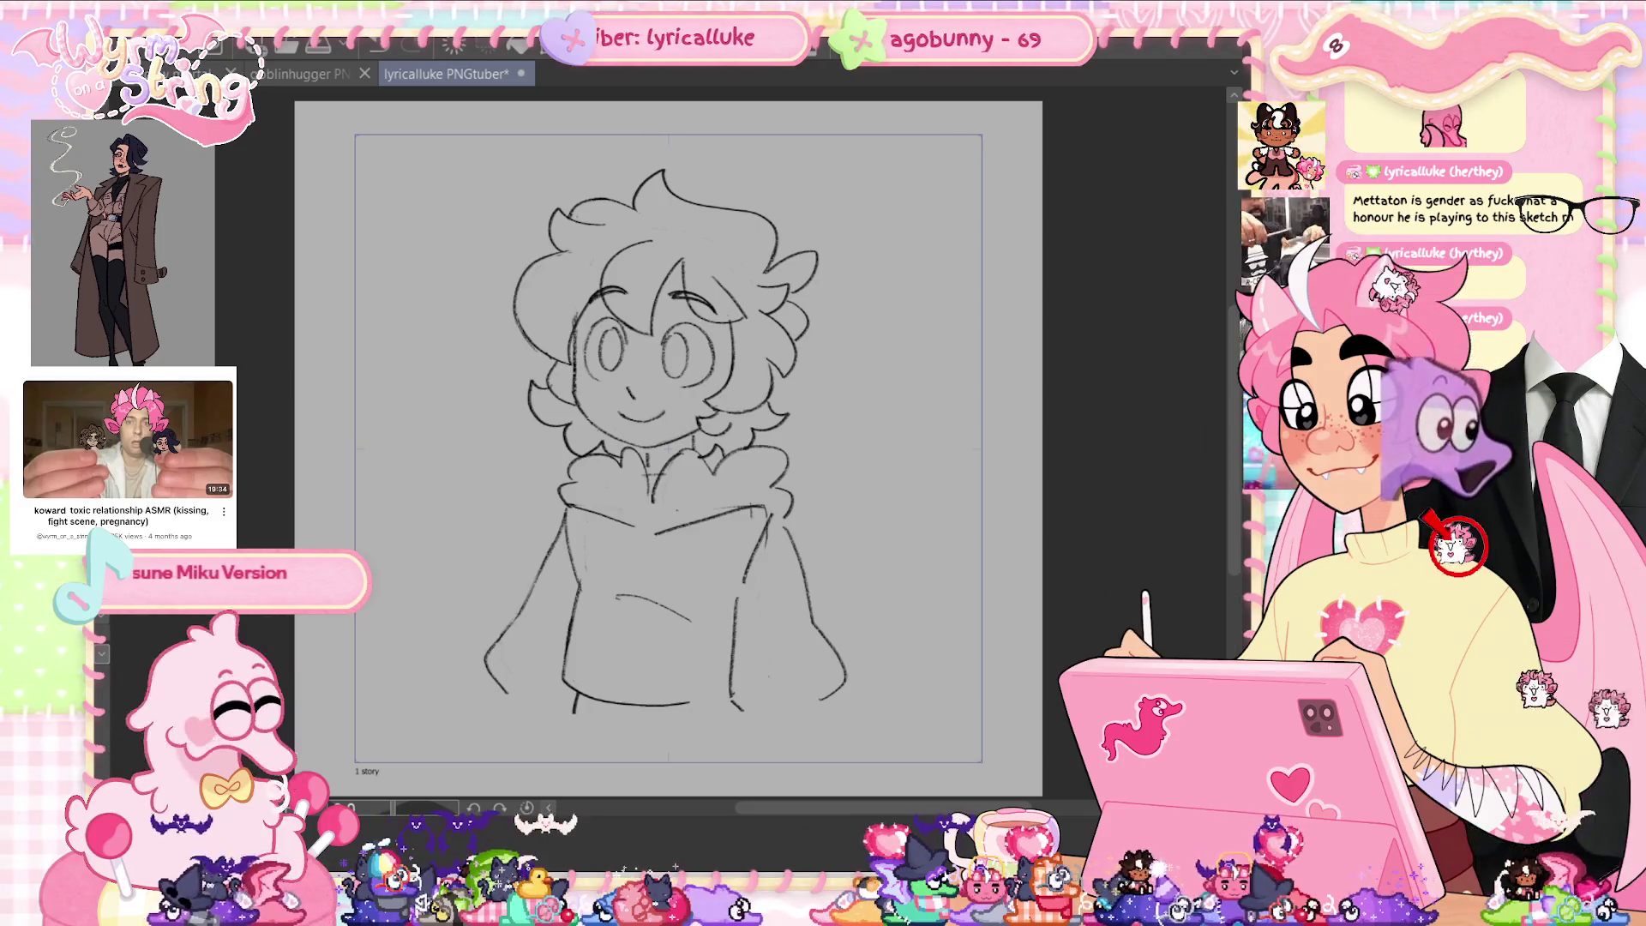
{"action": "key", "text": "Delete"}
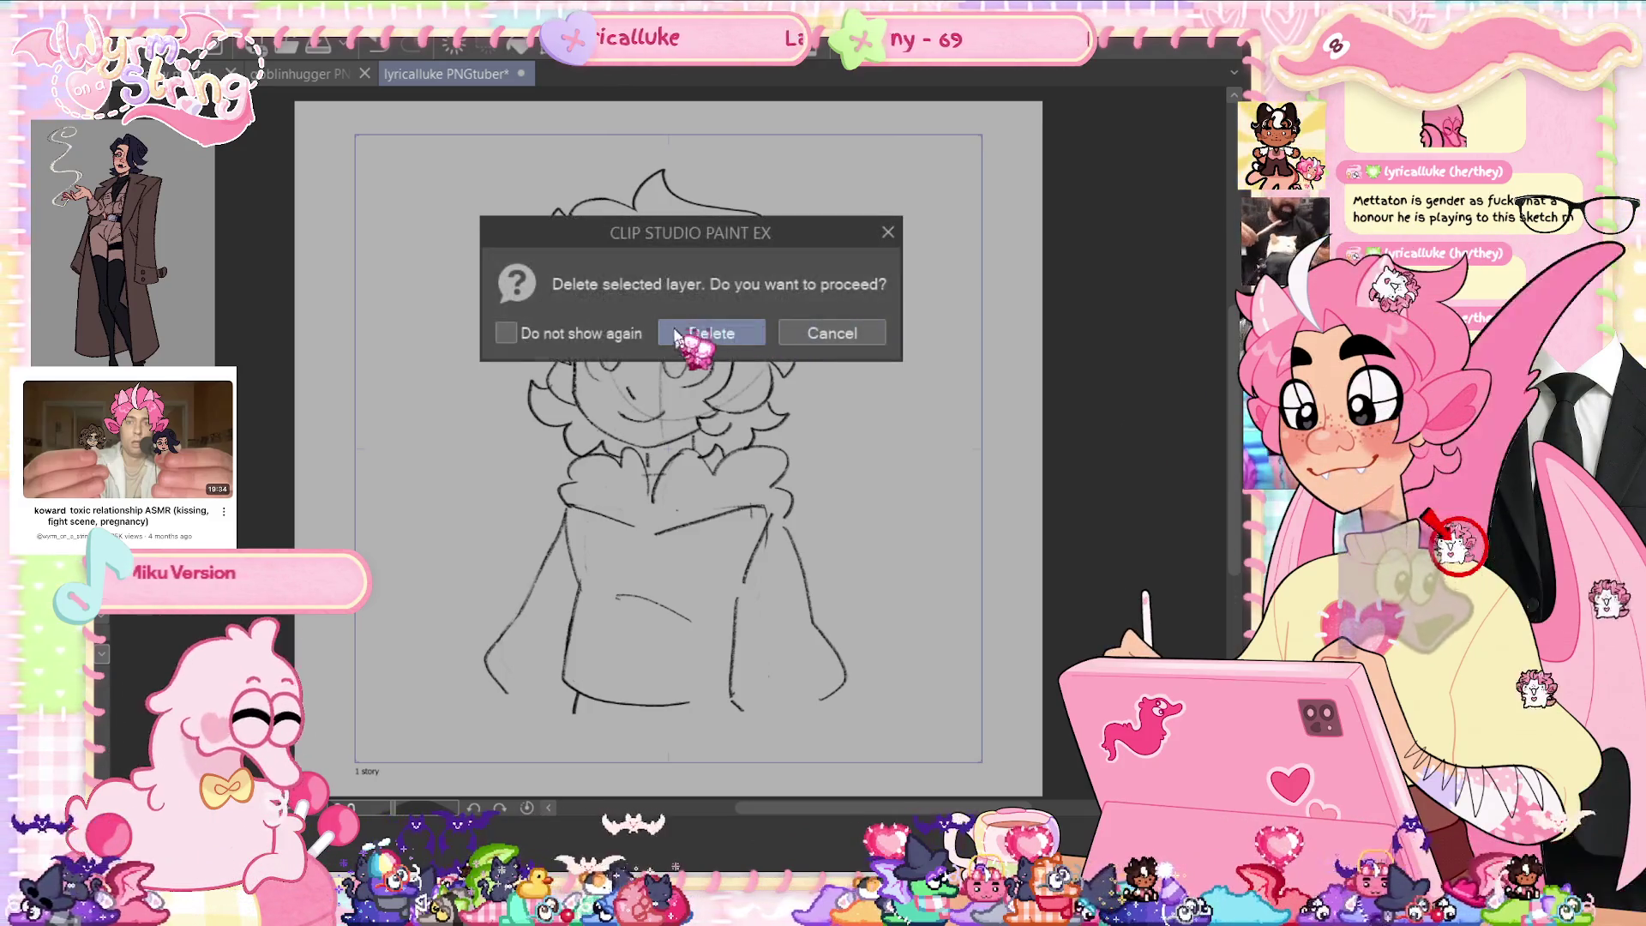
{"action": "left_click", "coordinate": [699, 331]}
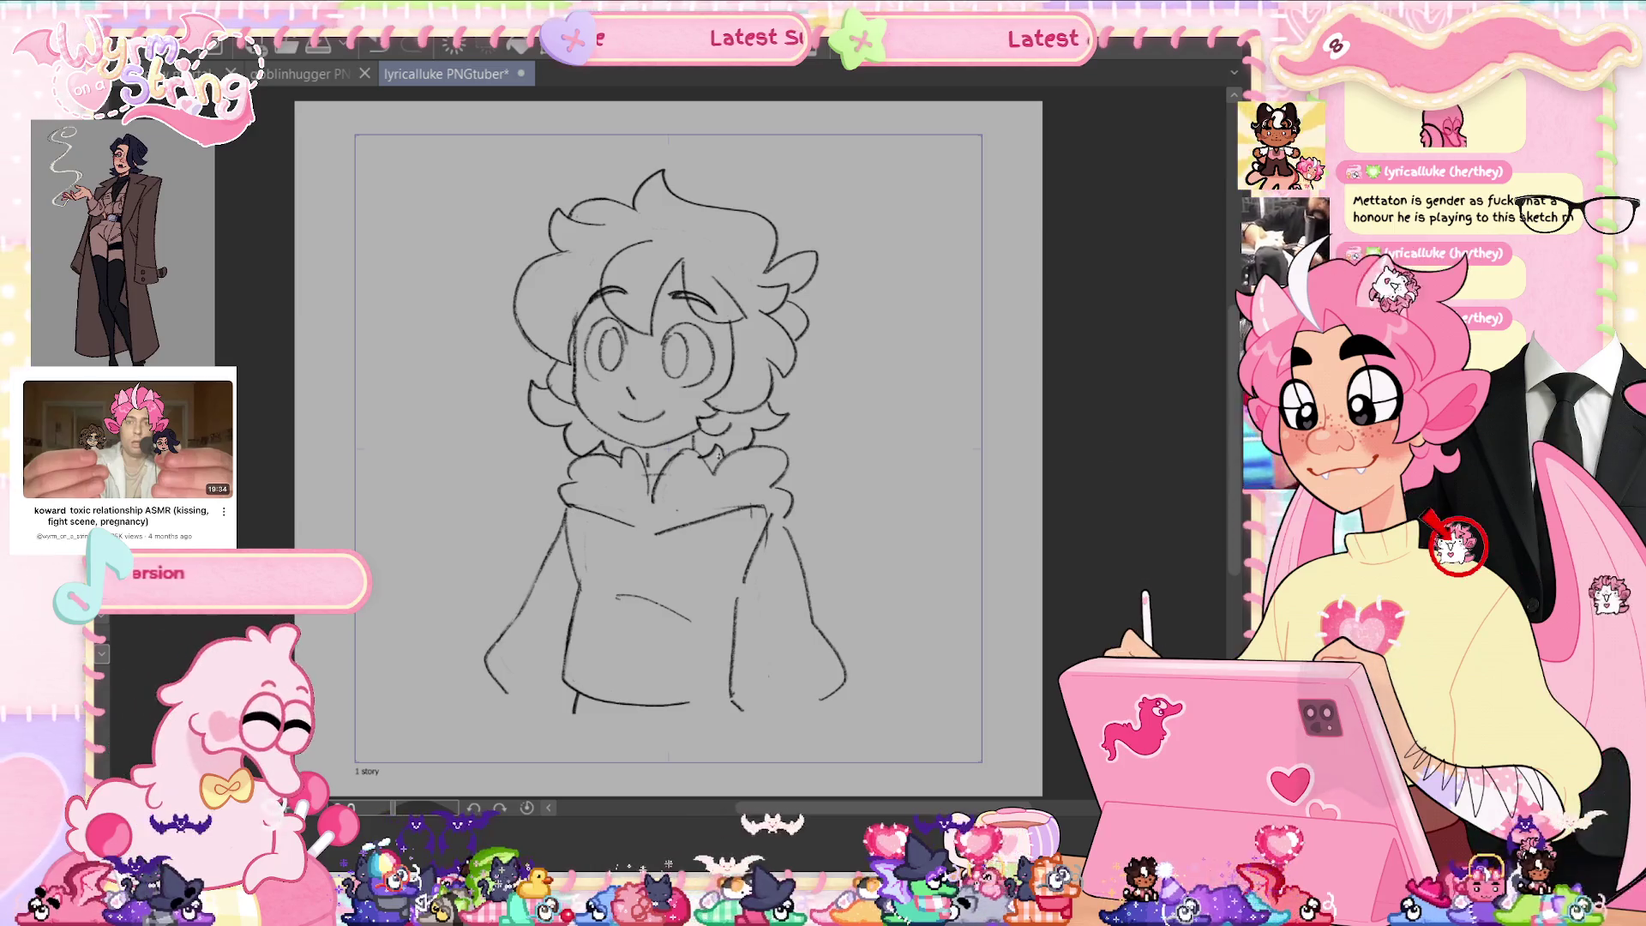
Sketch four fairy wing shapes behind the character: upper right, upper left, lower right, lower left.
{"action": "mouse_move", "coordinate": [691, 495]}
{"action": "left_mouse_down"}
{"action": "mouse_move", "coordinate": [928, 275]}
{"action": "mouse_move", "coordinate": [757, 540]}
{"action": "left_mouse_up"}
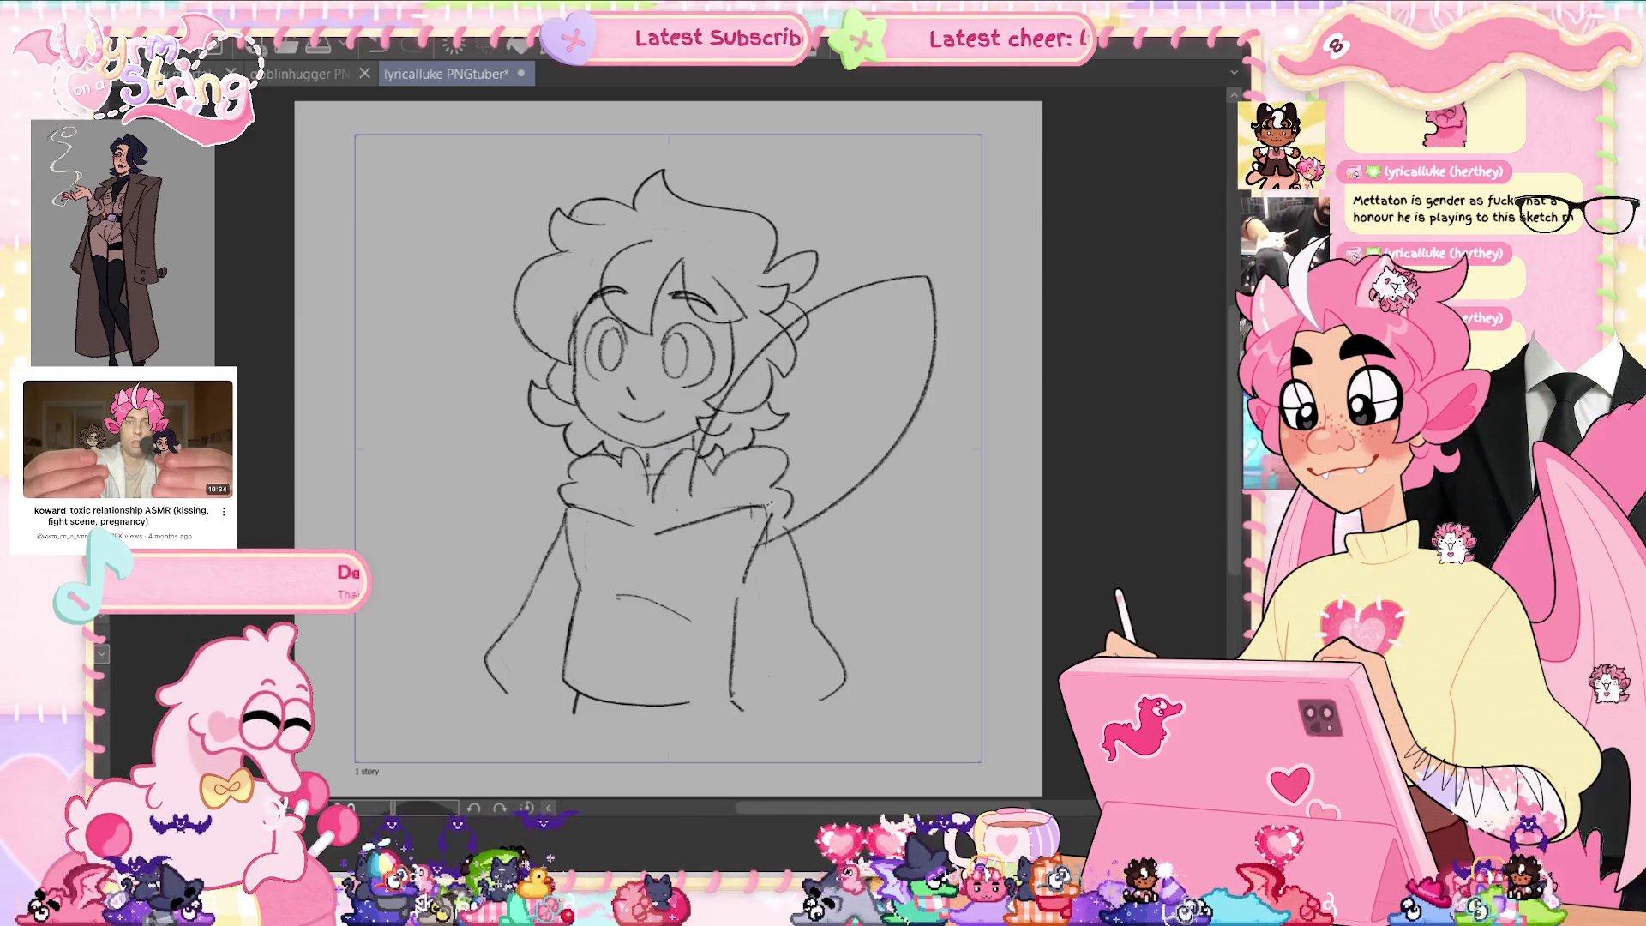
{"action": "mouse_move", "coordinate": [643, 476]}
{"action": "left_mouse_down"}
{"action": "mouse_move", "coordinate": [622, 352]}
{"action": "mouse_move", "coordinate": [610, 497]}
{"action": "left_mouse_up"}
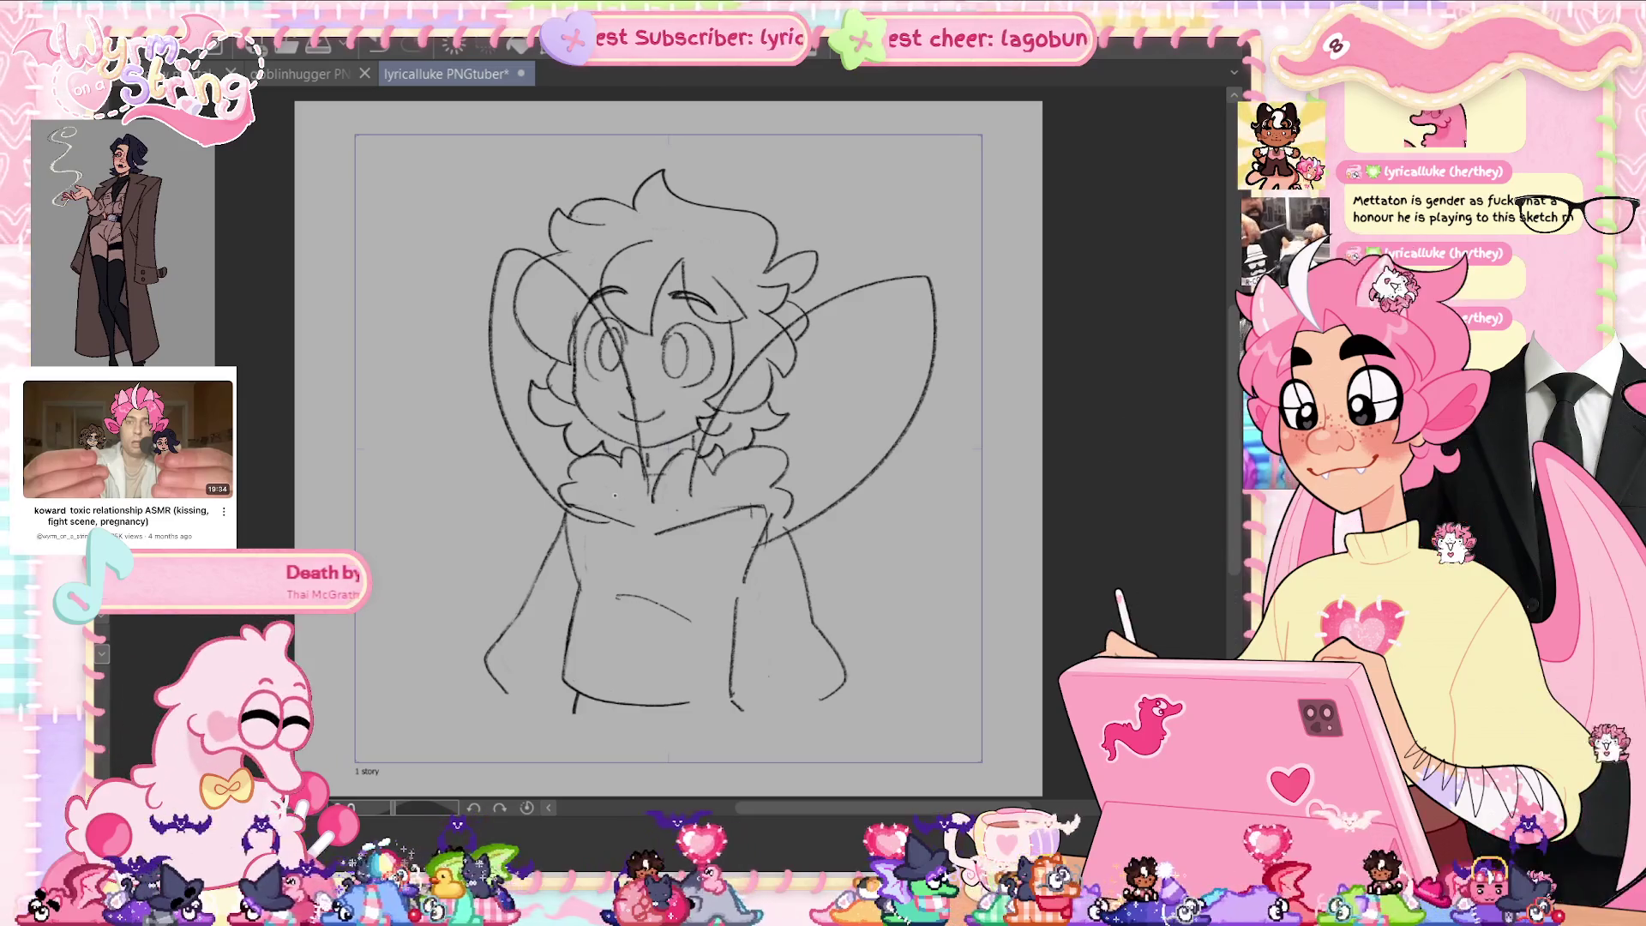
{"action": "left_click_drag", "start_coordinate": [925, 589], "coordinate": [736, 611]}
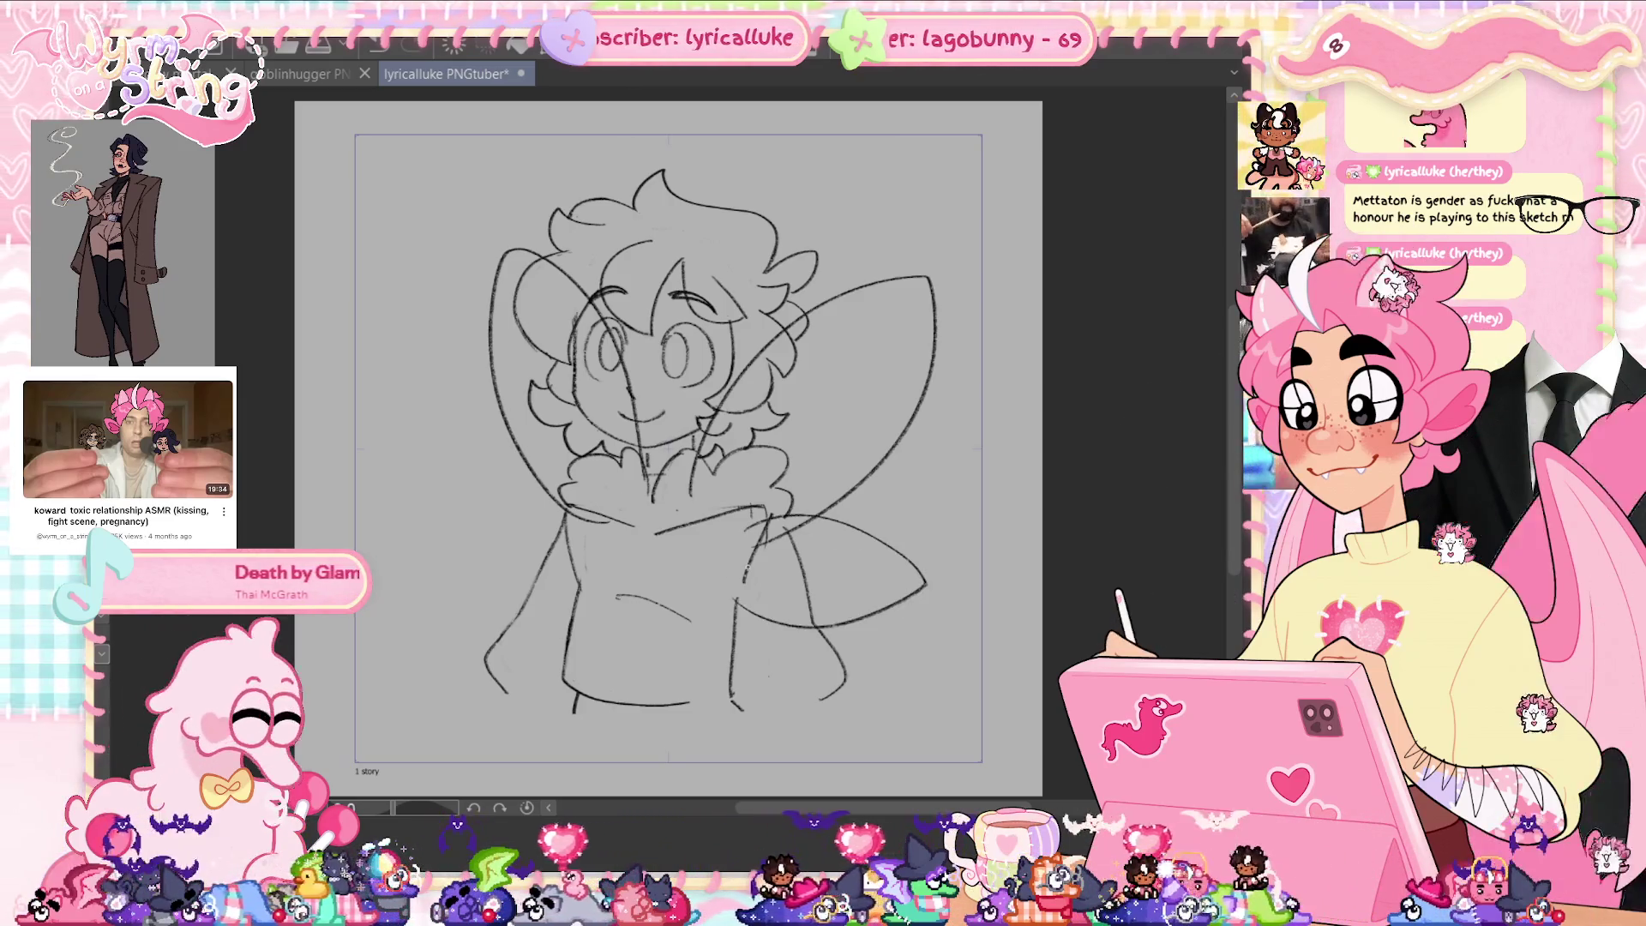
{"action": "mouse_move", "coordinate": [625, 517]}
{"action": "left_mouse_down"}
{"action": "mouse_move", "coordinate": [511, 504]}
{"action": "mouse_move", "coordinate": [628, 616]}
{"action": "left_mouse_up"}
{"action": "key", "text": "ctrl+z"}
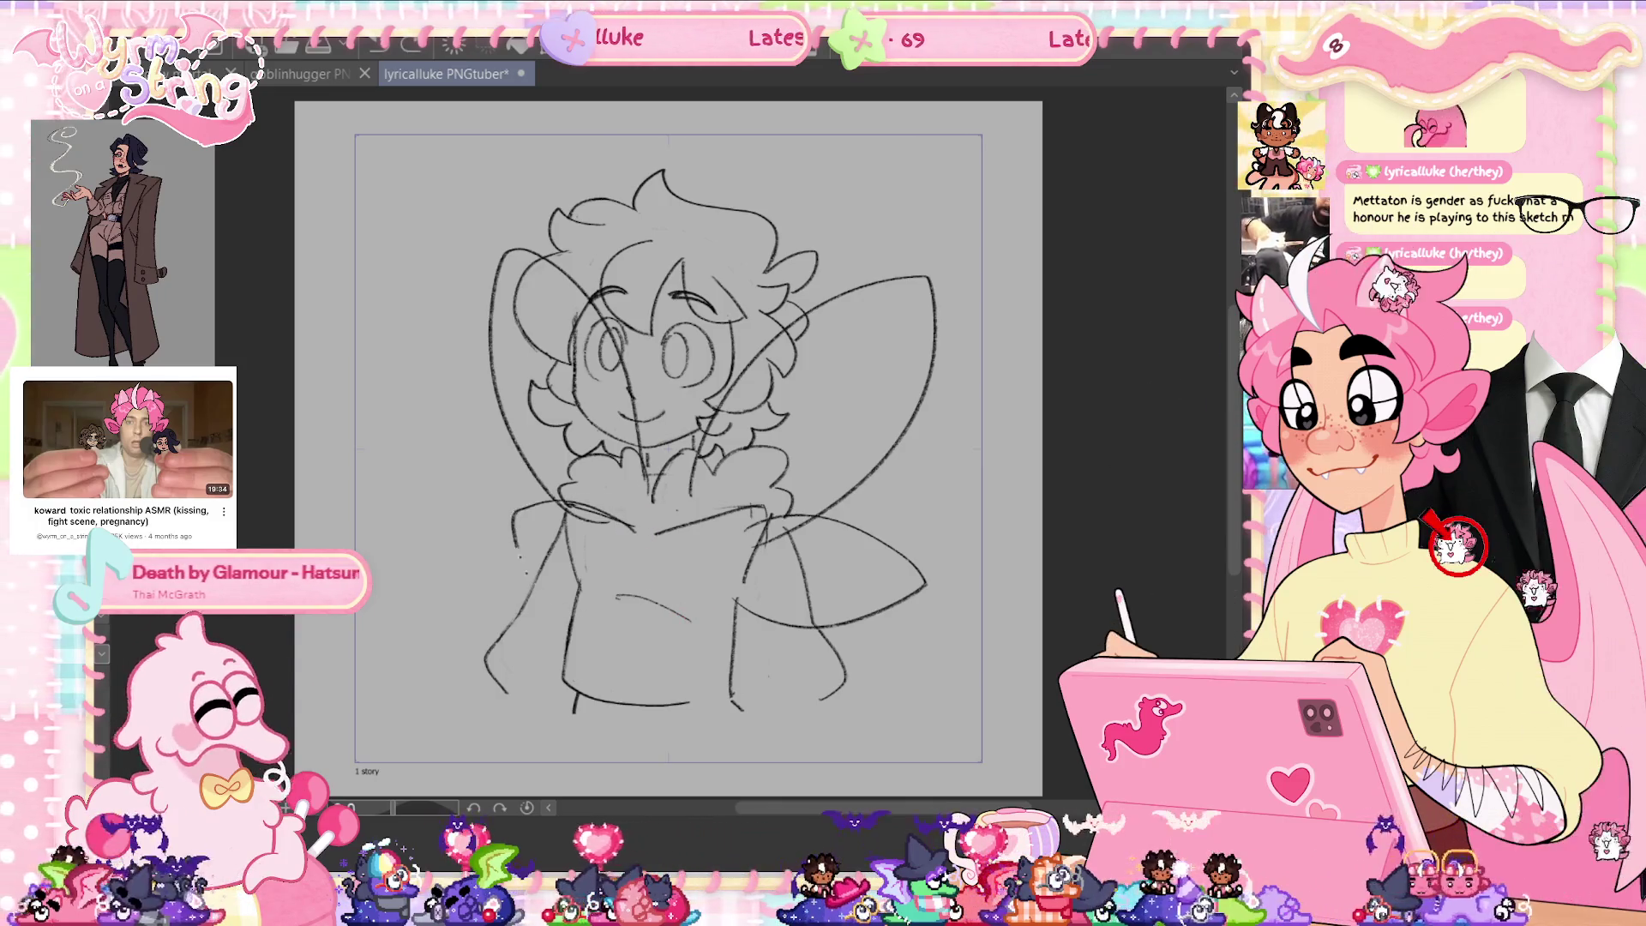
{"action": "left_click_drag", "start_coordinate": [515, 535], "coordinate": [623, 621]}
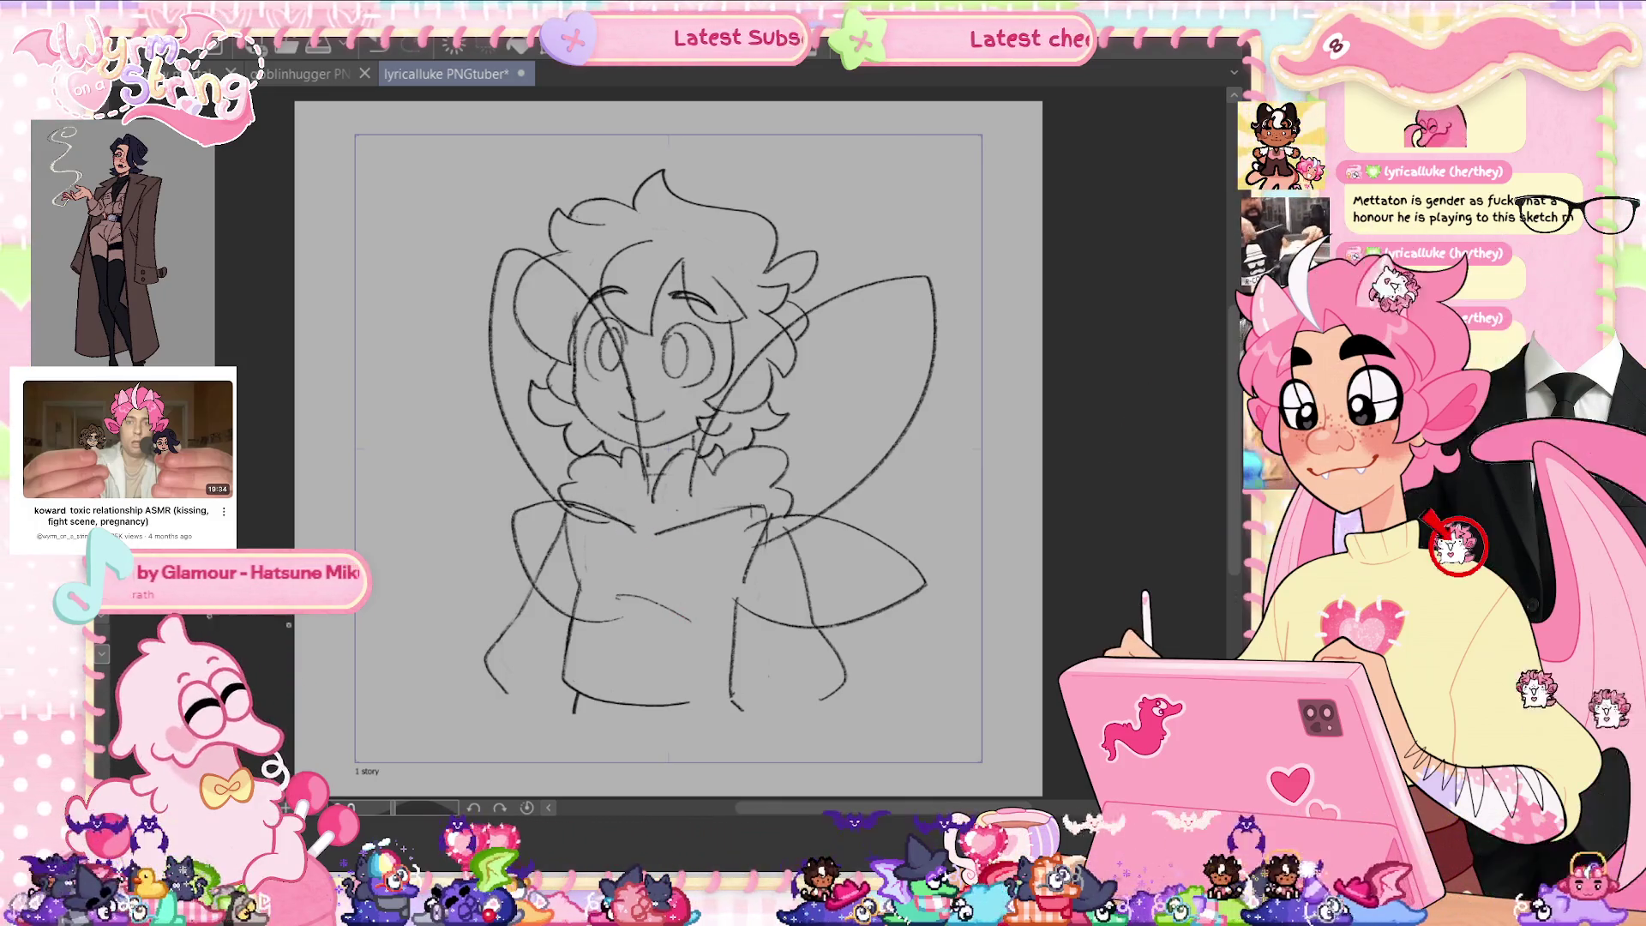
{"action": "key", "text": "e"}
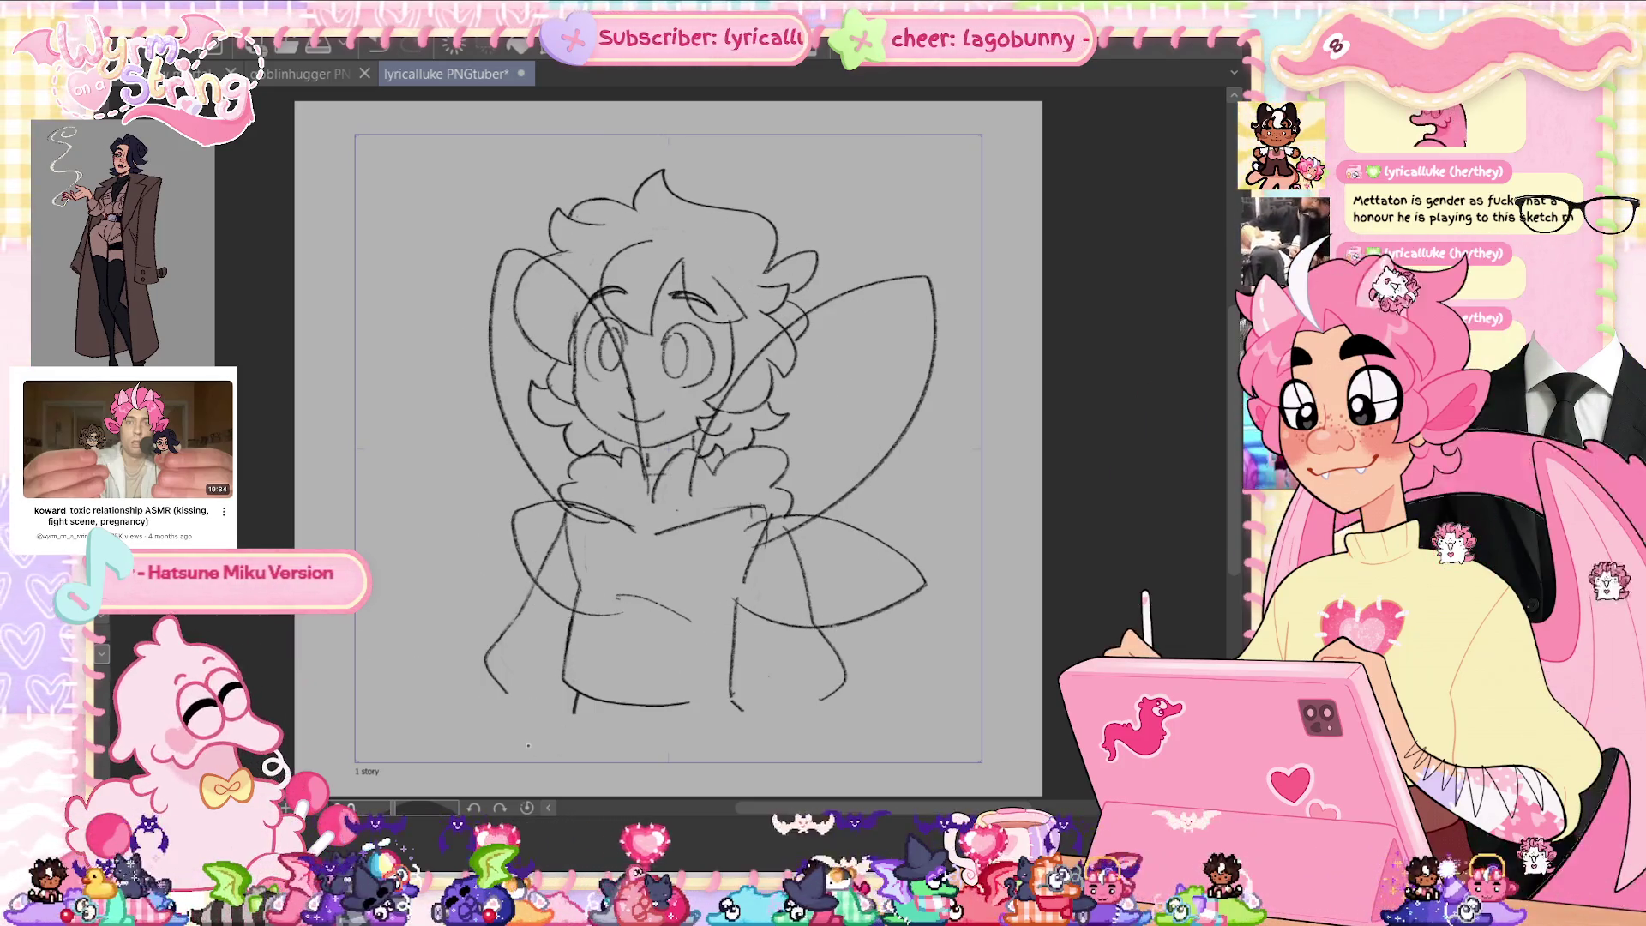
Shift the wing strokes slightly left and save.
{"action": "key", "text": "ctrl+t"}
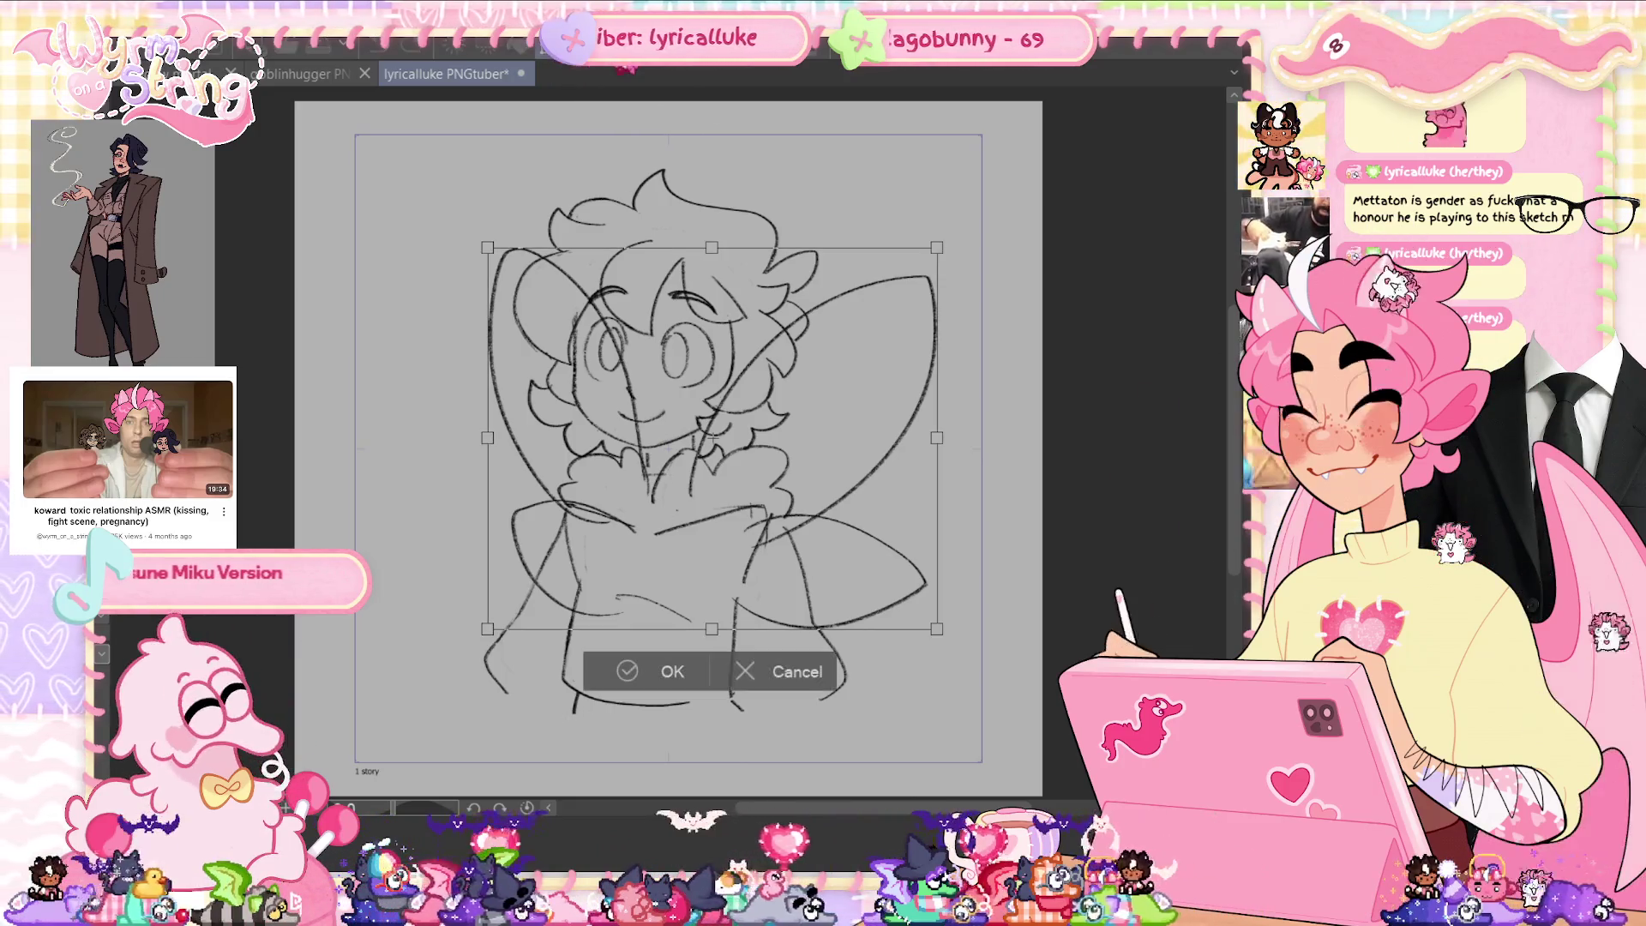
{"action": "left_click_drag", "start_coordinate": [866, 575], "coordinate": [853, 577]}
{"action": "left_click", "coordinate": [642, 671]}
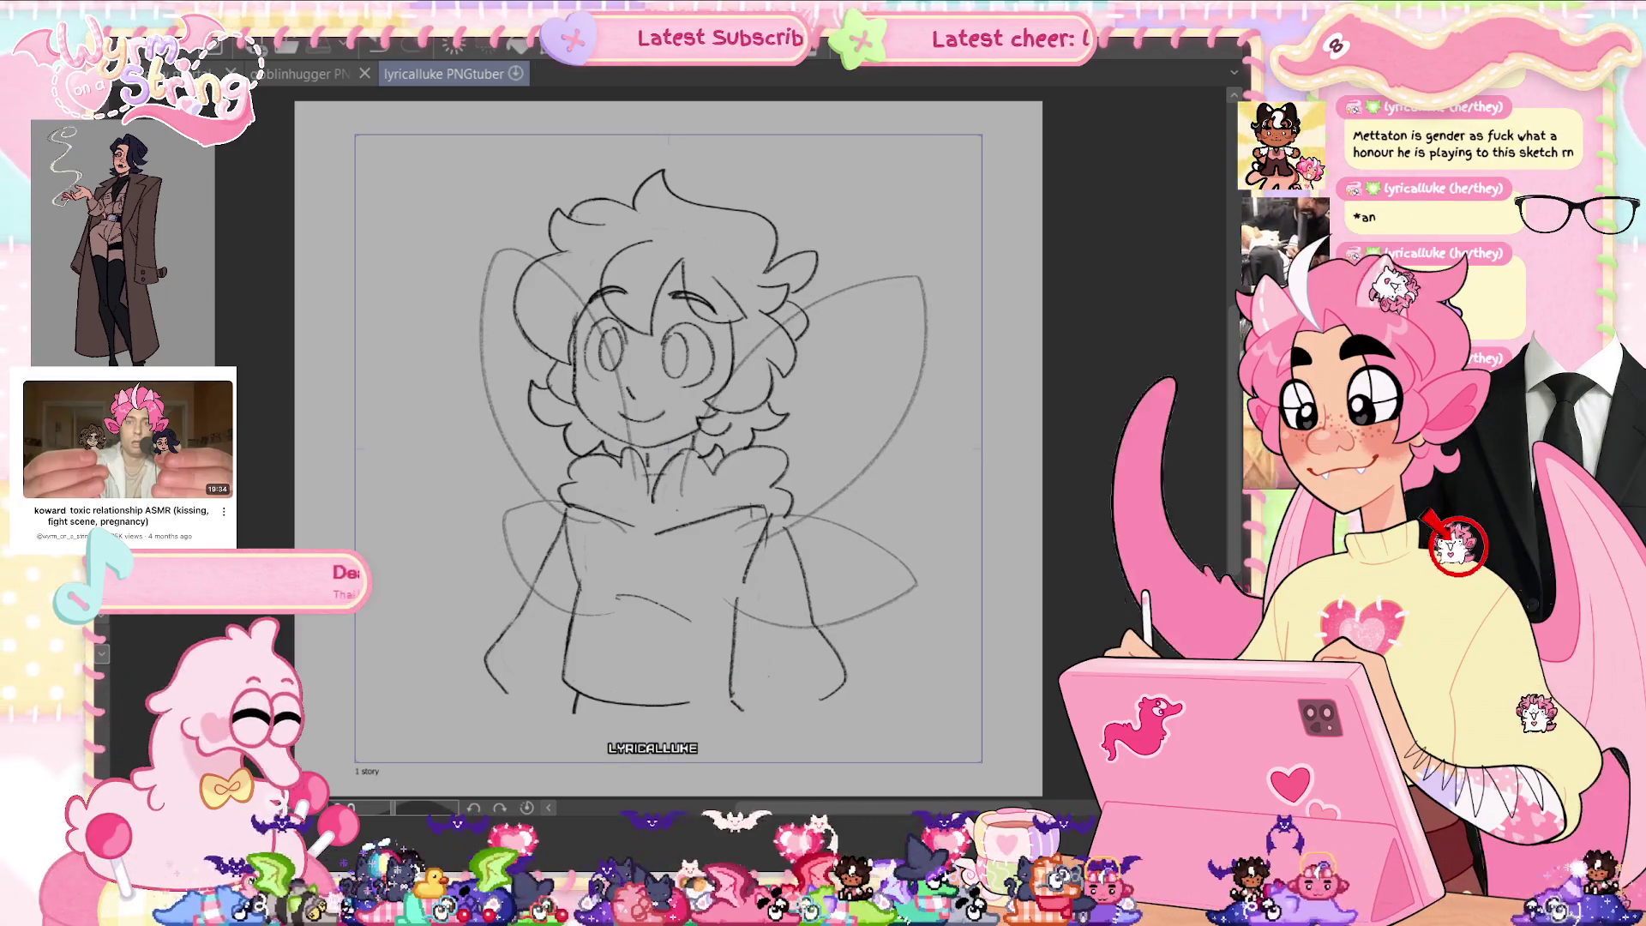
{"action": "key", "text": "ctrl+s"}
Enlarge the whole sketch so the wings fill the canvas, nudging it up and left.
{"action": "key", "text": "ctrl+t"}
{"action": "mouse_move", "coordinate": [720, 193]}
{"action": "left_mouse_down"}
{"action": "mouse_move", "coordinate": [789, 203]}
{"action": "mouse_move", "coordinate": [753, 209]}
{"action": "left_mouse_up"}
{"action": "left_click_drag", "start_coordinate": [860, 491], "coordinate": [852, 490]}
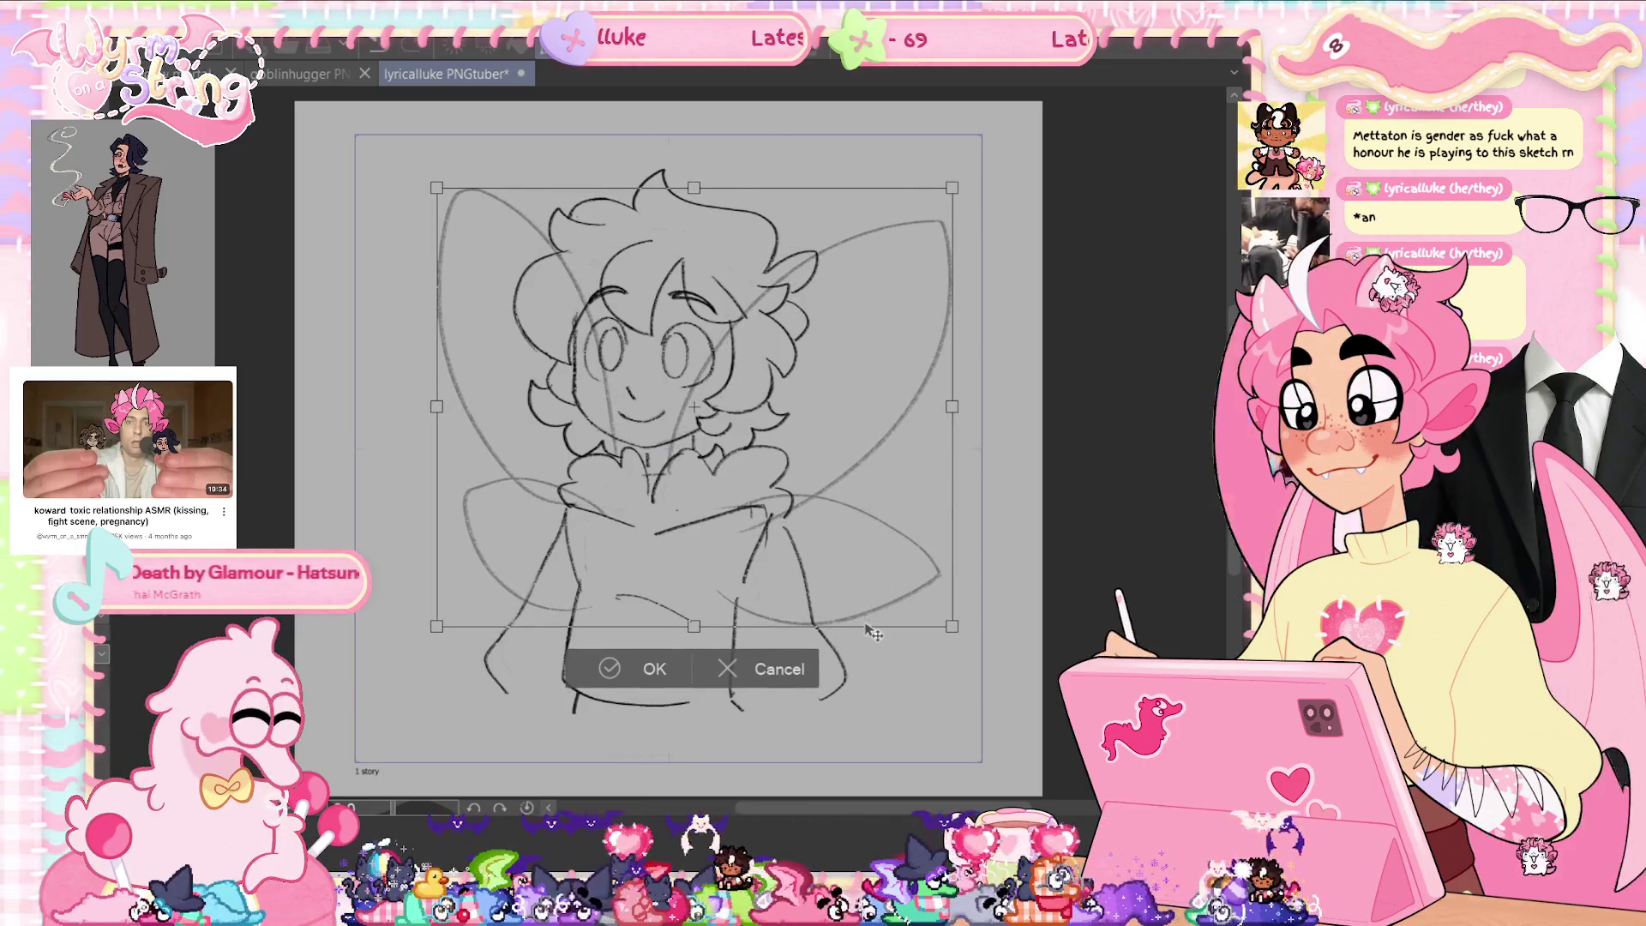
{"action": "left_click", "coordinate": [614, 682]}
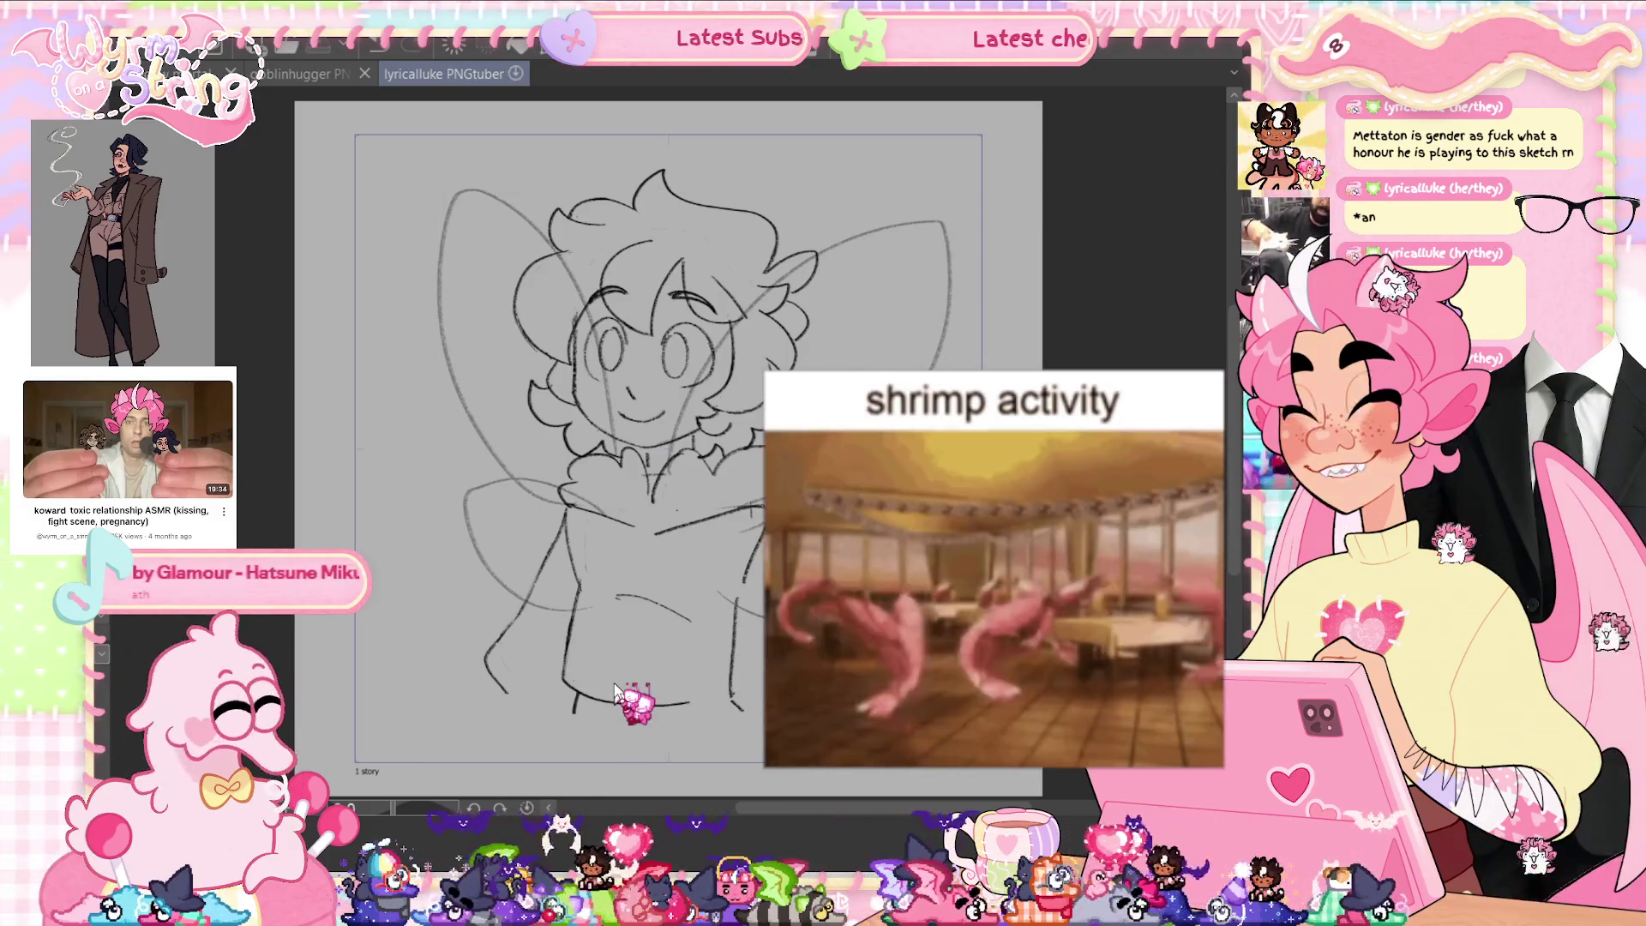
Save, add a short stroke near the collar, save again, and start the lower left arm line.
{"action": "key", "text": "ctrl+s"}
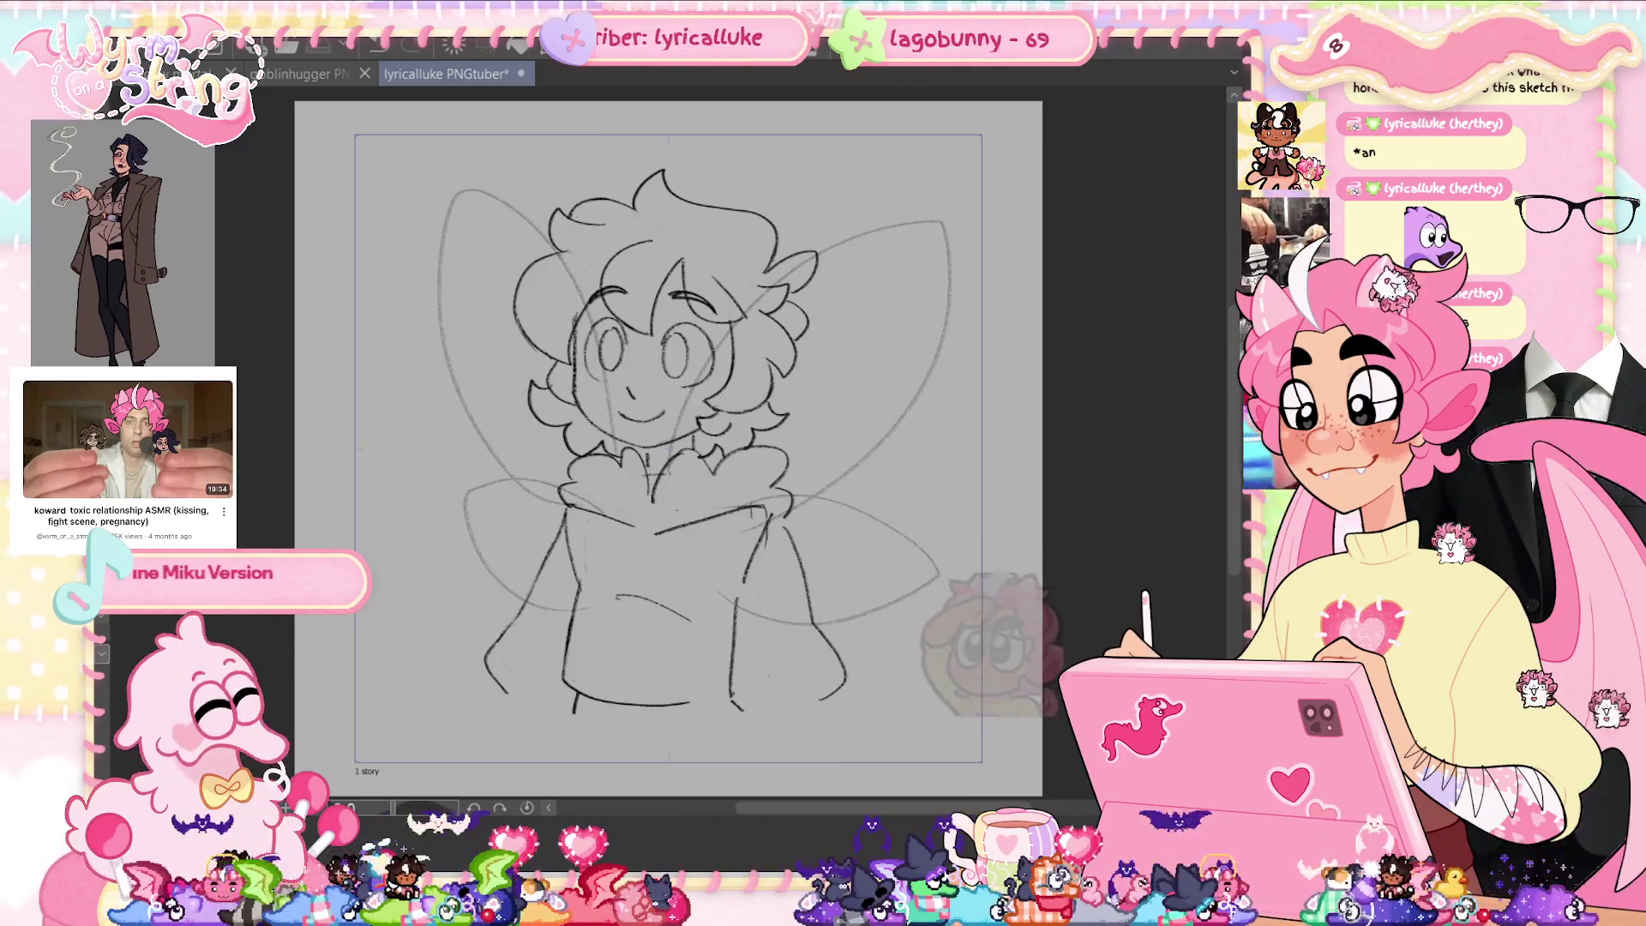
{"action": "left_click_drag", "start_coordinate": [743, 509], "coordinate": [768, 506]}
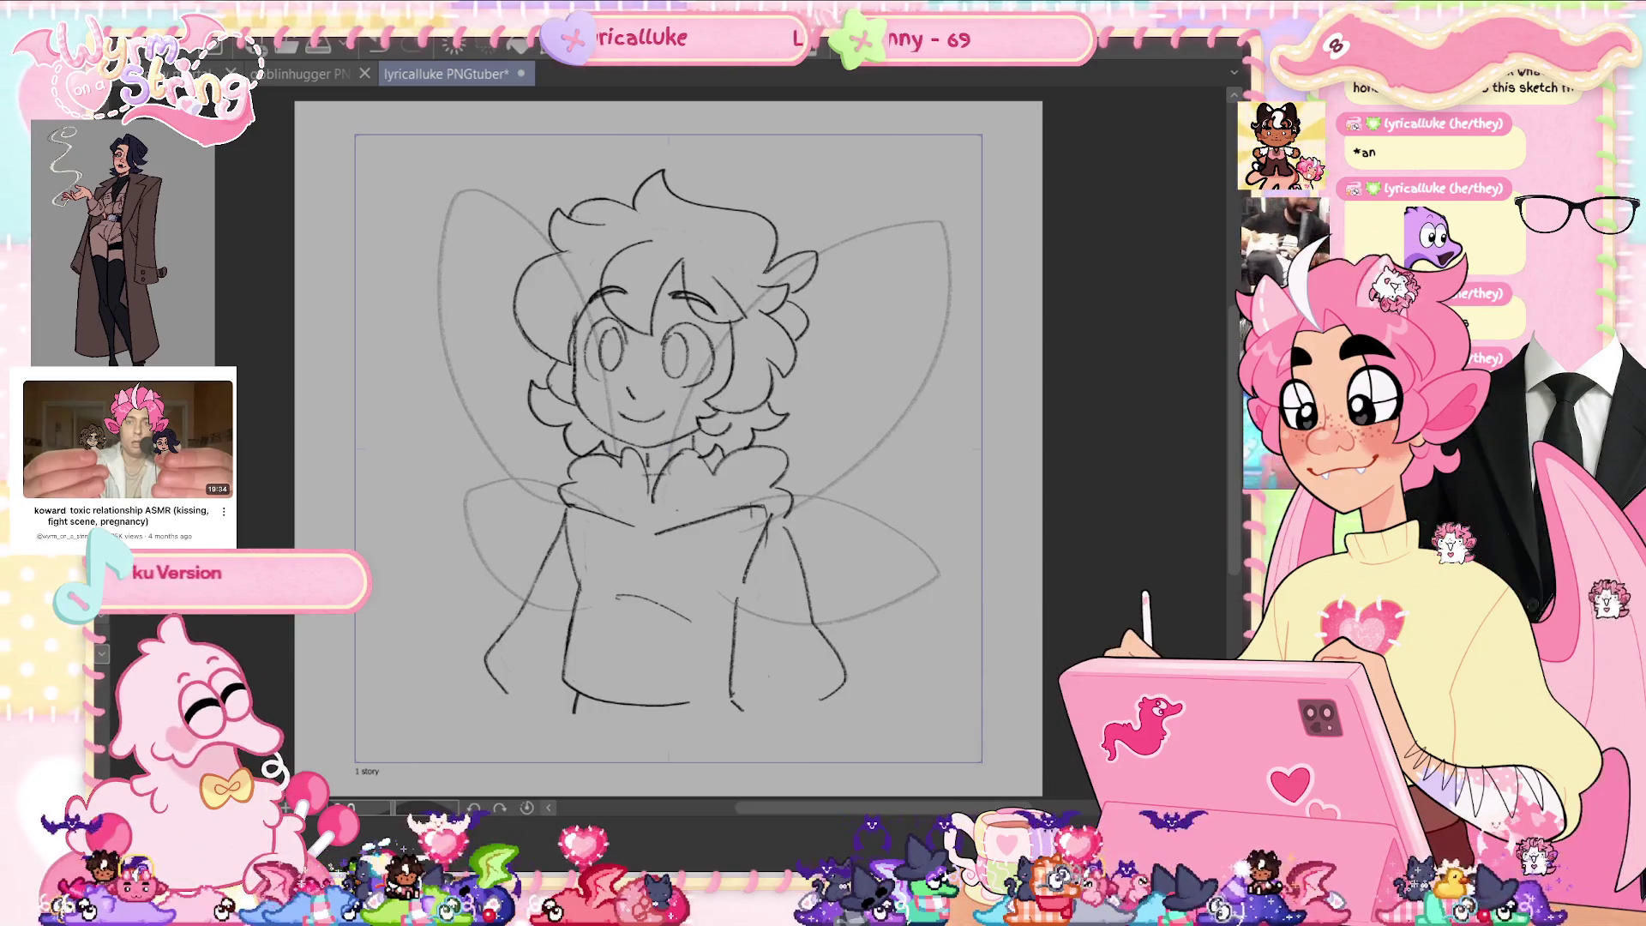
{"action": "key", "text": "ctrl+s"}
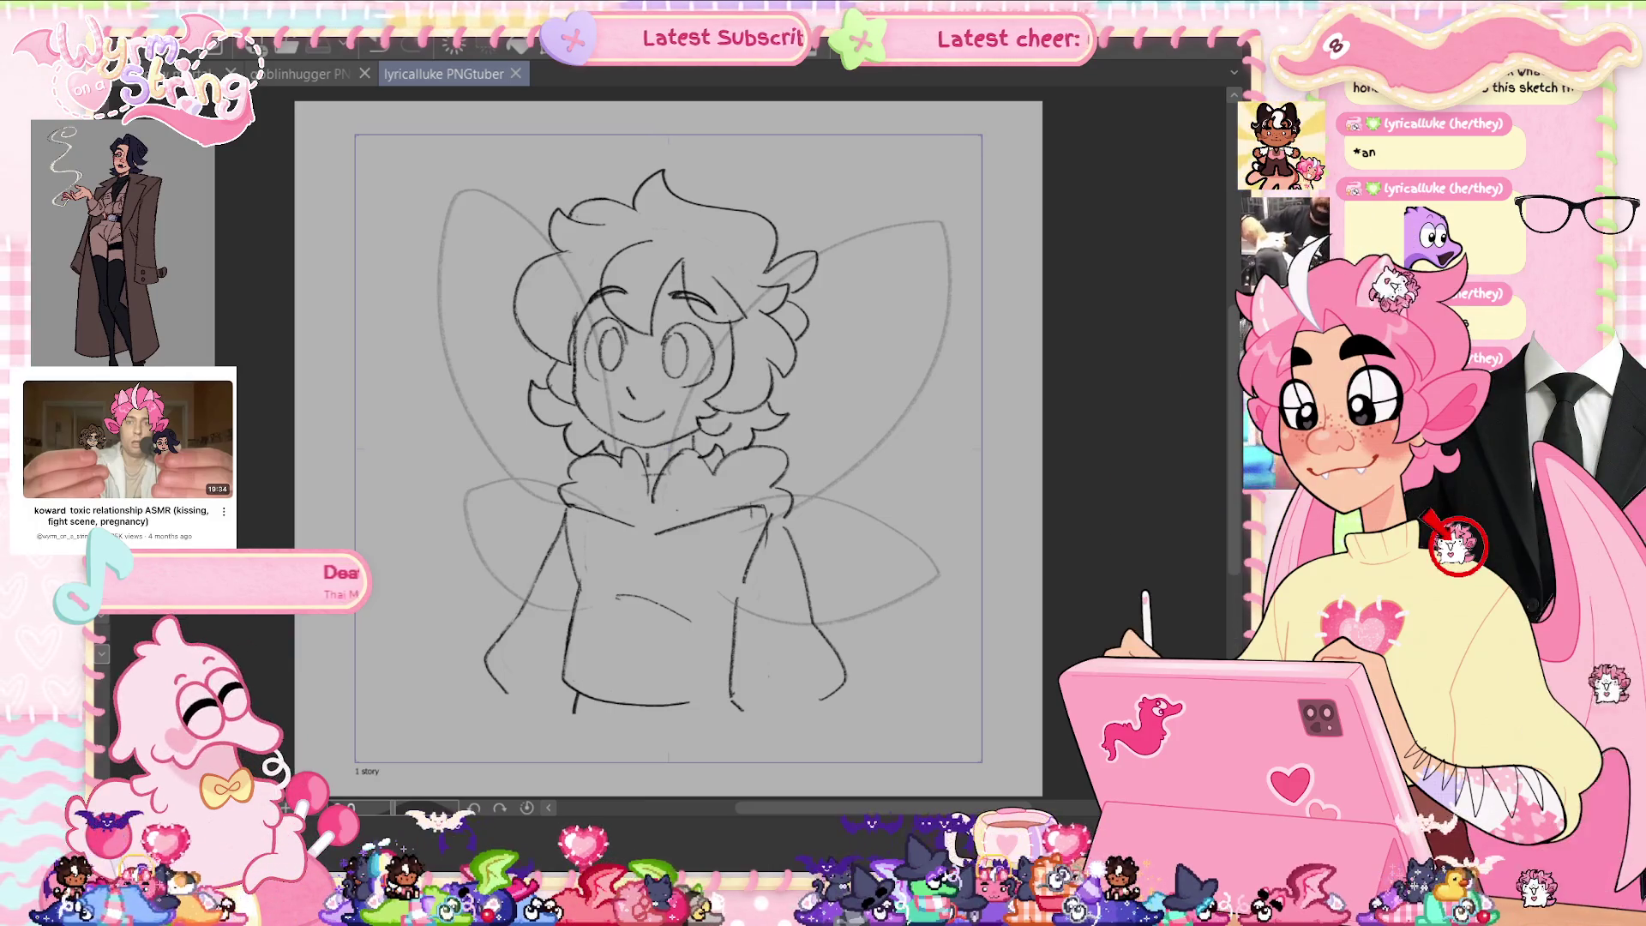
{"action": "mouse_move", "coordinate": [508, 705]}
{"action": "left_mouse_down"}
{"action": "mouse_move", "coordinate": [538, 685]}
{"action": "mouse_move", "coordinate": [509, 699]}
{"action": "left_mouse_up"}
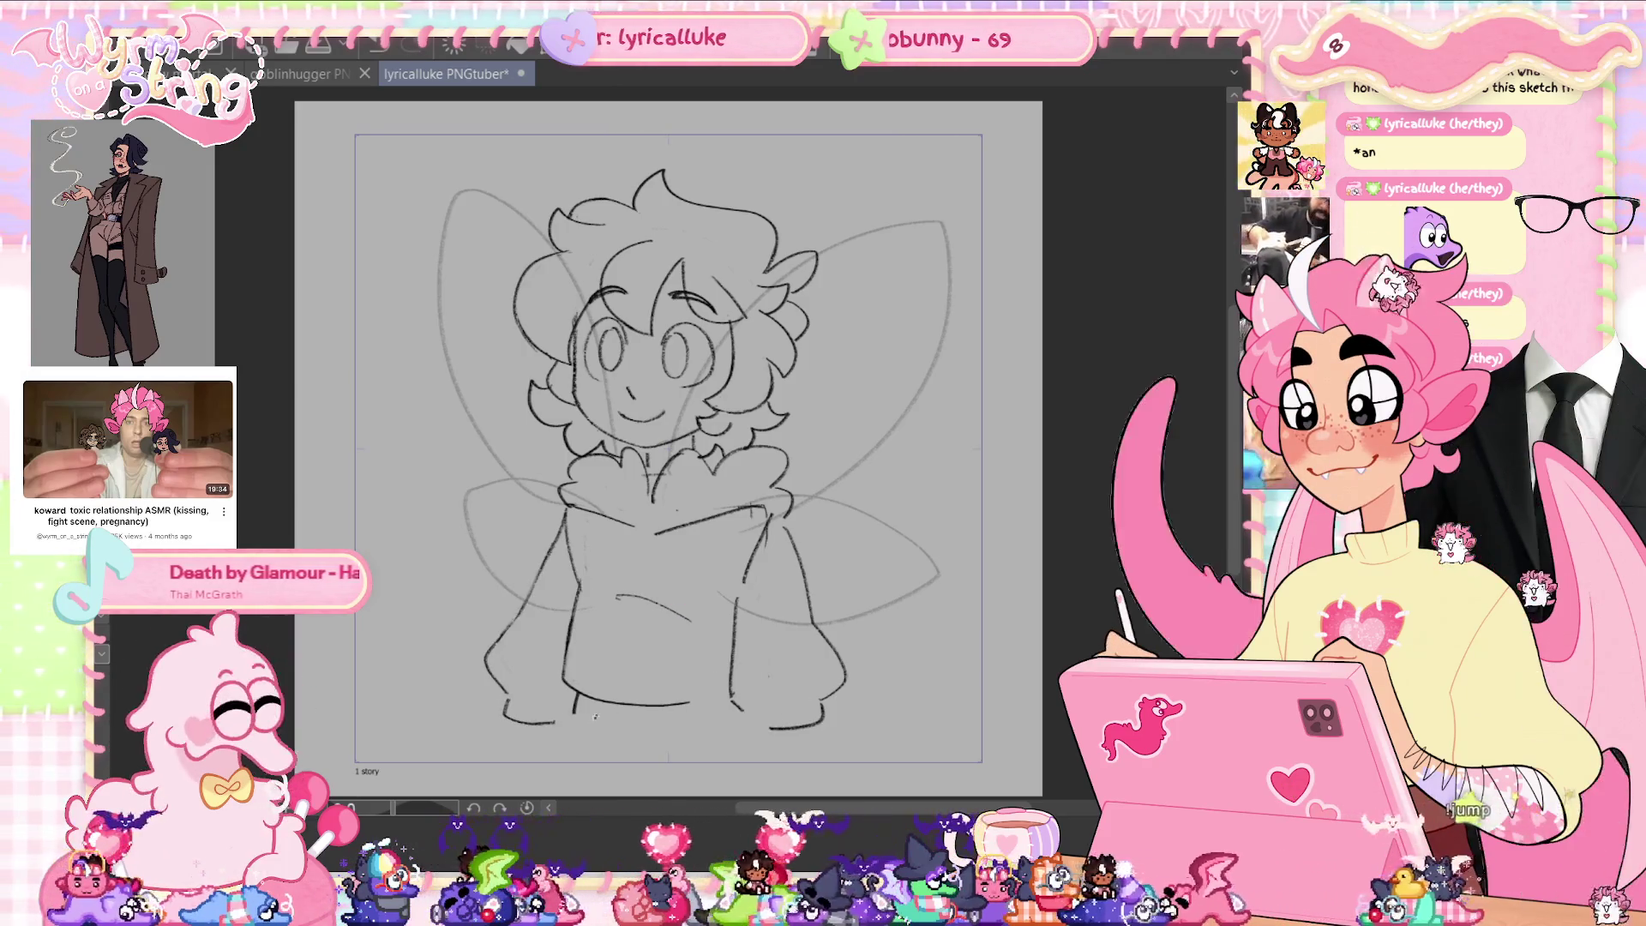
Undo a stray hem curve, retrace the torso's left side, and lasso the lower sleeve.
{"action": "left_click_drag", "start_coordinate": [573, 711], "coordinate": [639, 734]}
{"action": "key", "text": "ctrl+z"}
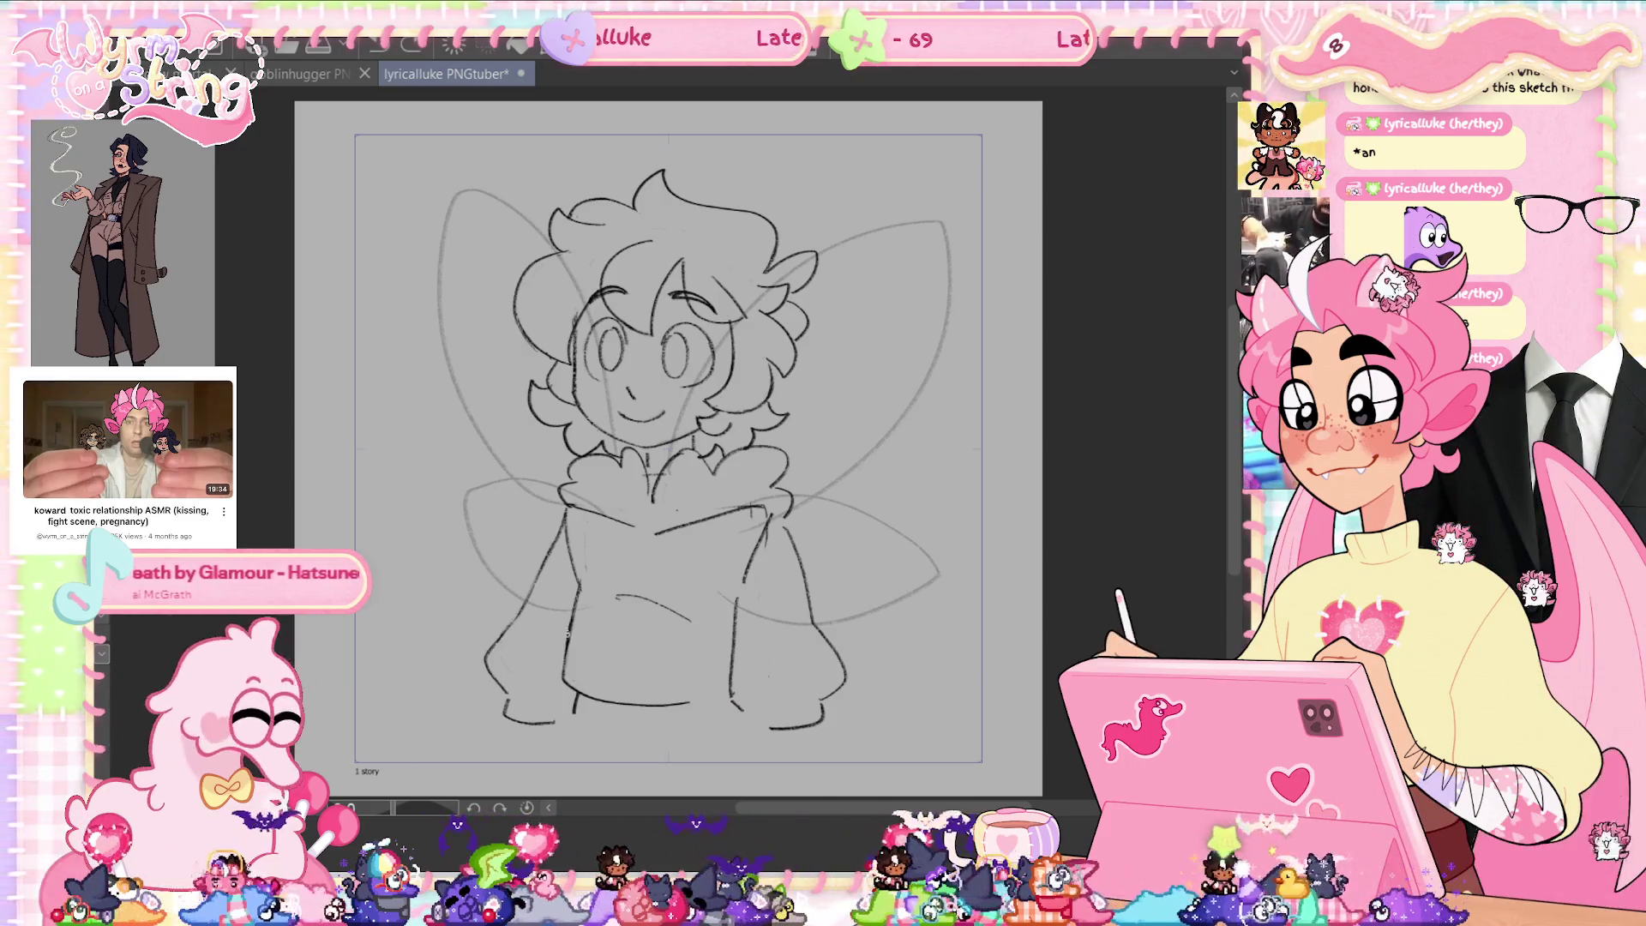
{"action": "left_click_drag", "start_coordinate": [568, 515], "coordinate": [567, 596]}
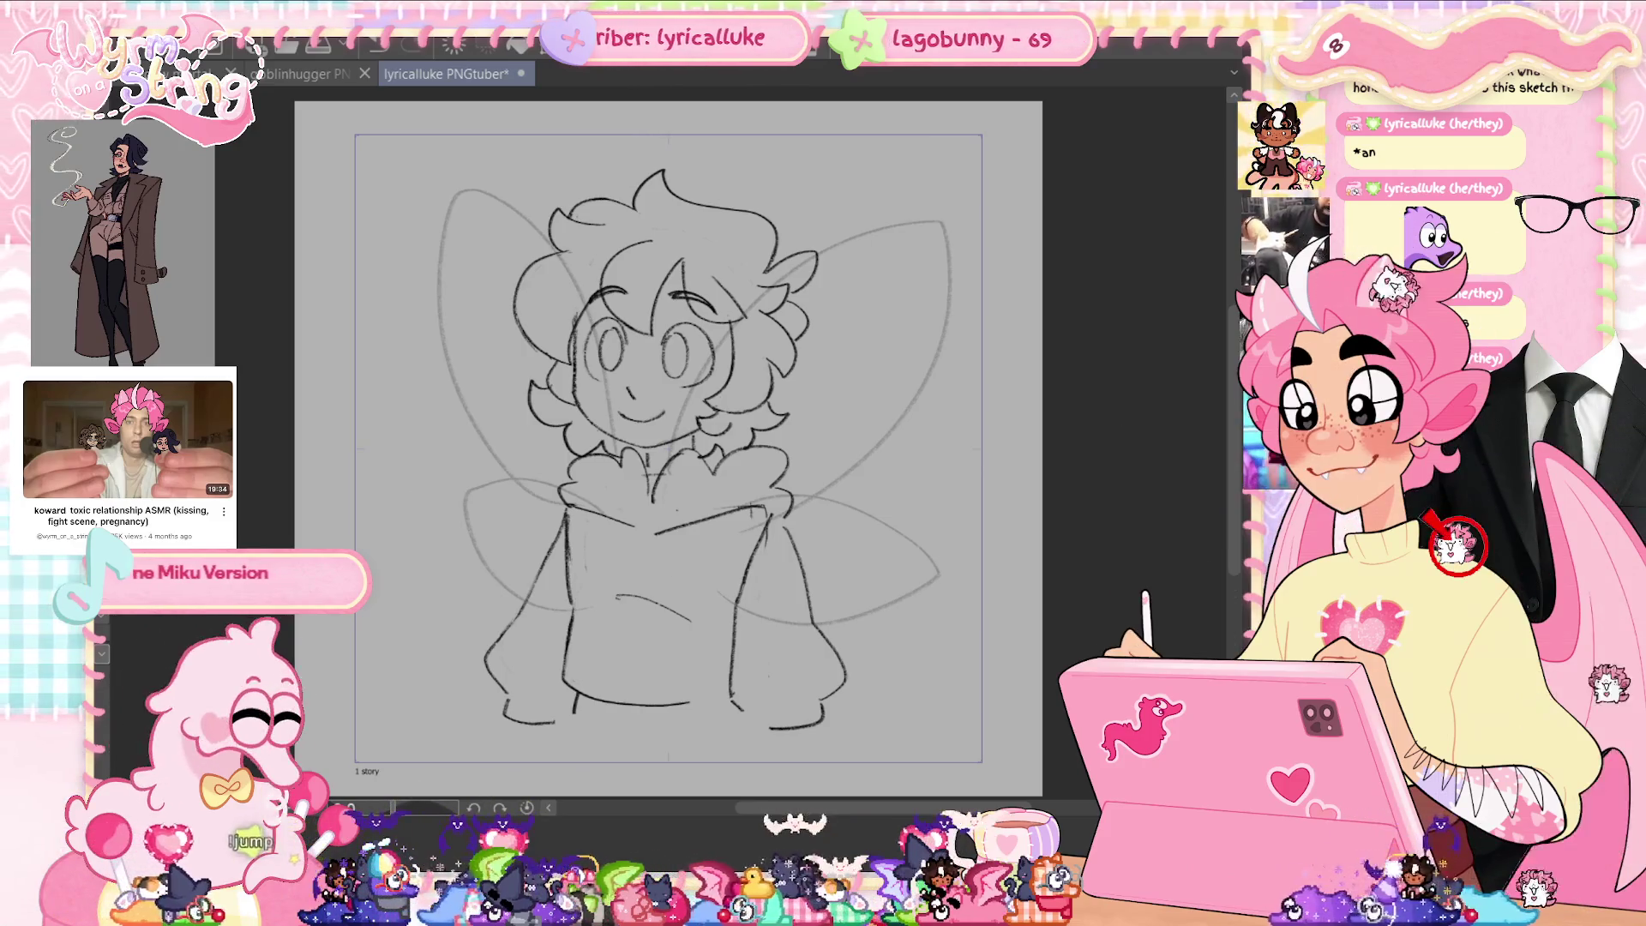
{"action": "mouse_move", "coordinate": [576, 746]}
{"action": "left_mouse_down"}
{"action": "mouse_move", "coordinate": [708, 724]}
{"action": "mouse_move", "coordinate": [592, 614]}
{"action": "mouse_move", "coordinate": [555, 703]}
{"action": "mouse_move", "coordinate": [564, 736]}
{"action": "left_mouse_up"}
Nudge the selected sleeve slightly left and down, then darken the left torso line.
{"action": "key", "text": "ctrl+t"}
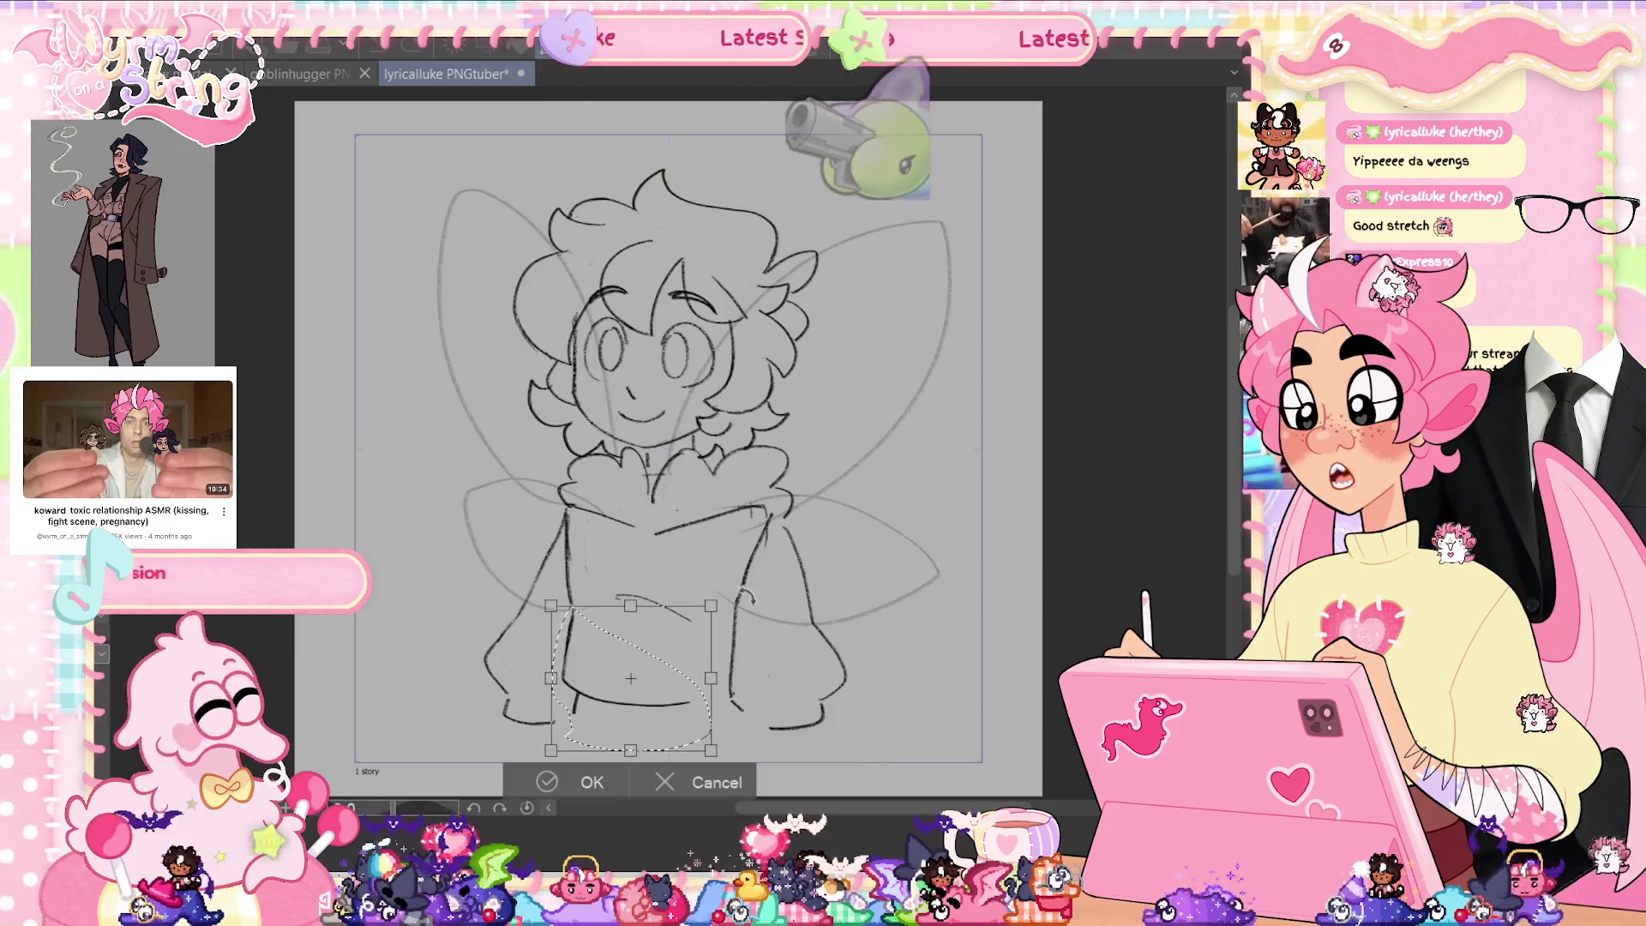
{"action": "left_click_drag", "start_coordinate": [676, 717], "coordinate": [678, 712]}
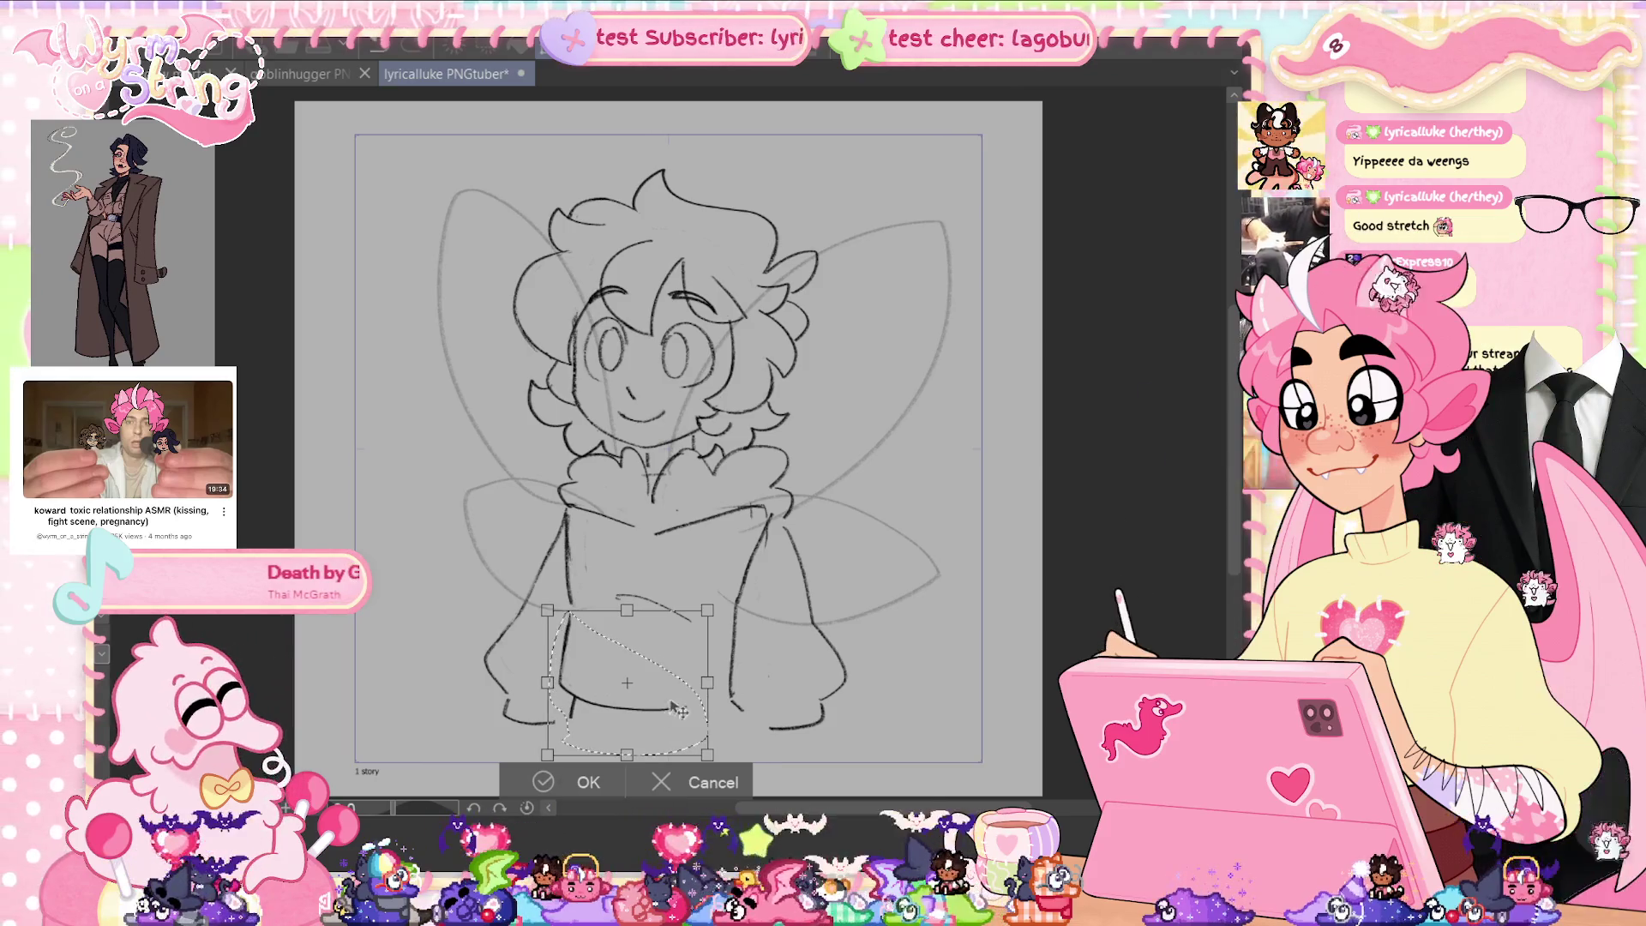
{"action": "left_click", "coordinate": [576, 783]}
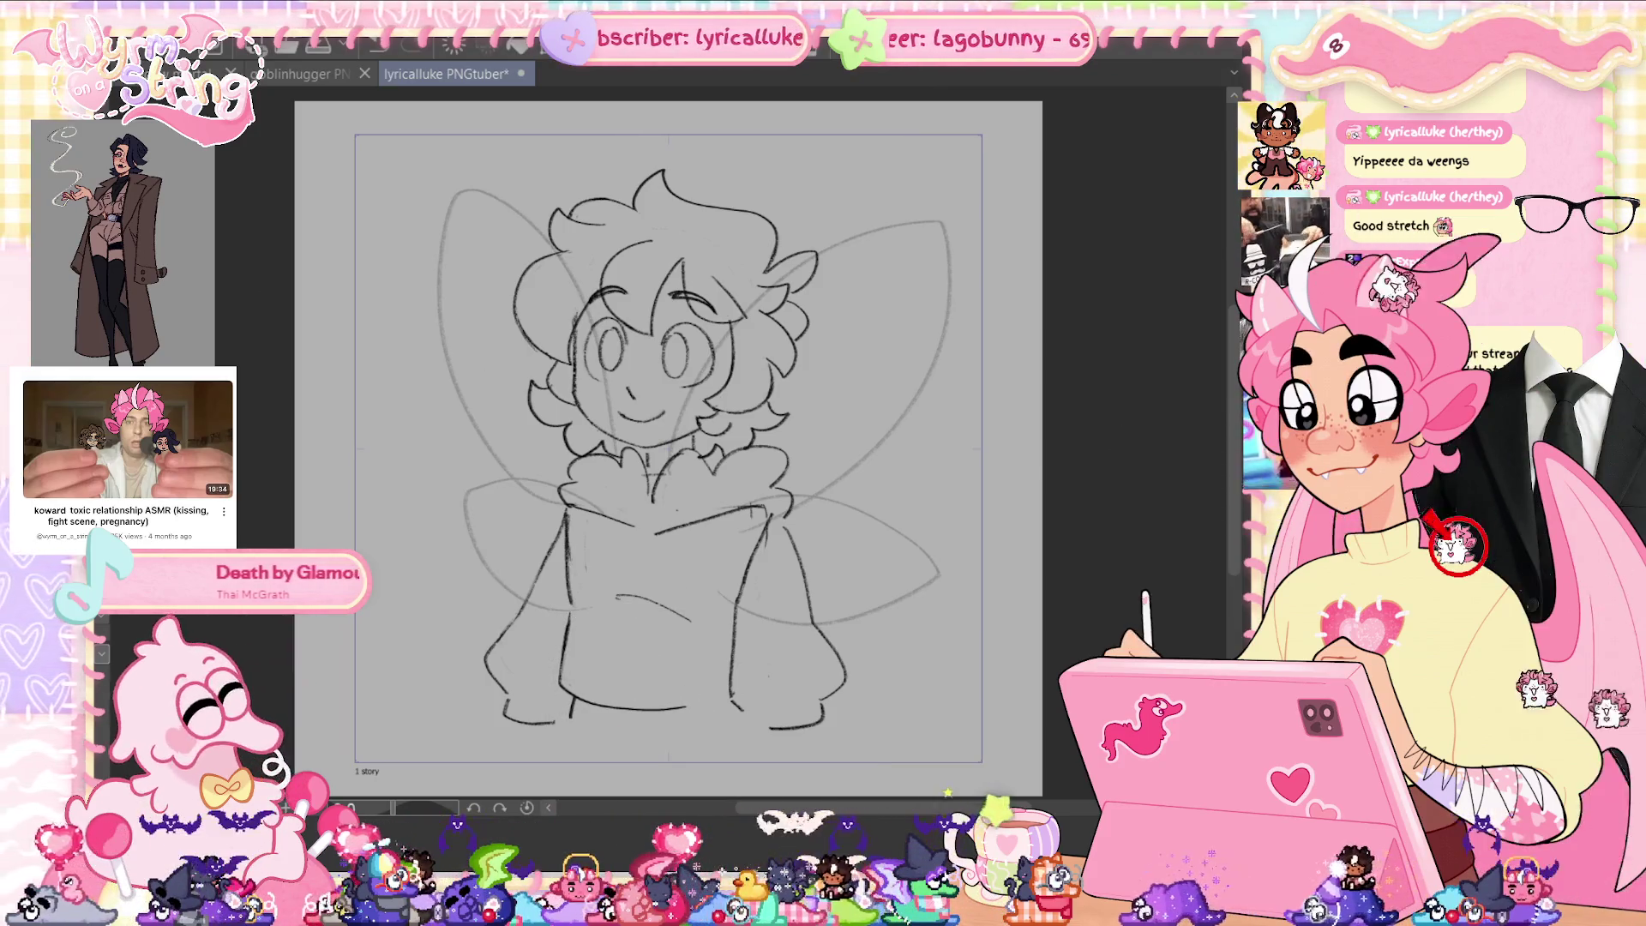
{"action": "mouse_move", "coordinate": [569, 600]}
{"action": "left_mouse_down"}
{"action": "mouse_move", "coordinate": [562, 674]}
{"action": "mouse_move", "coordinate": [735, 730]}
{"action": "left_mouse_up"}
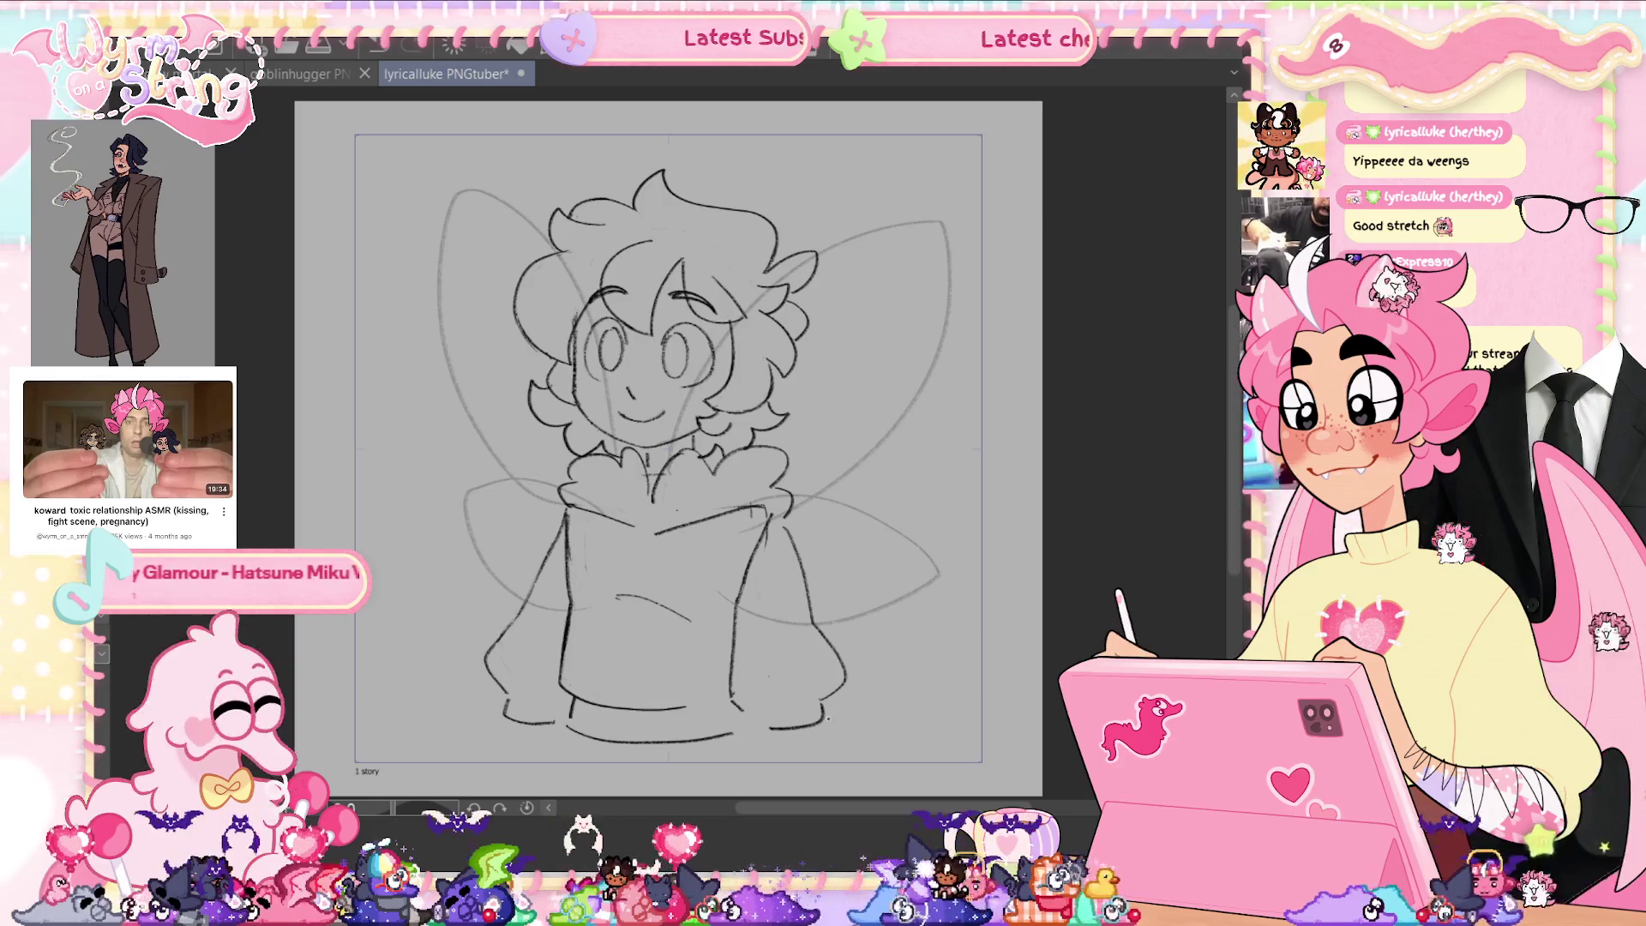
Lasso the right sleeve, shift it slightly right, and clear the selection.
{"action": "mouse_move", "coordinate": [759, 704]}
{"action": "left_mouse_down"}
{"action": "mouse_move", "coordinate": [862, 754]}
{"action": "mouse_move", "coordinate": [789, 519]}
{"action": "mouse_move", "coordinate": [778, 610]}
{"action": "left_mouse_up"}
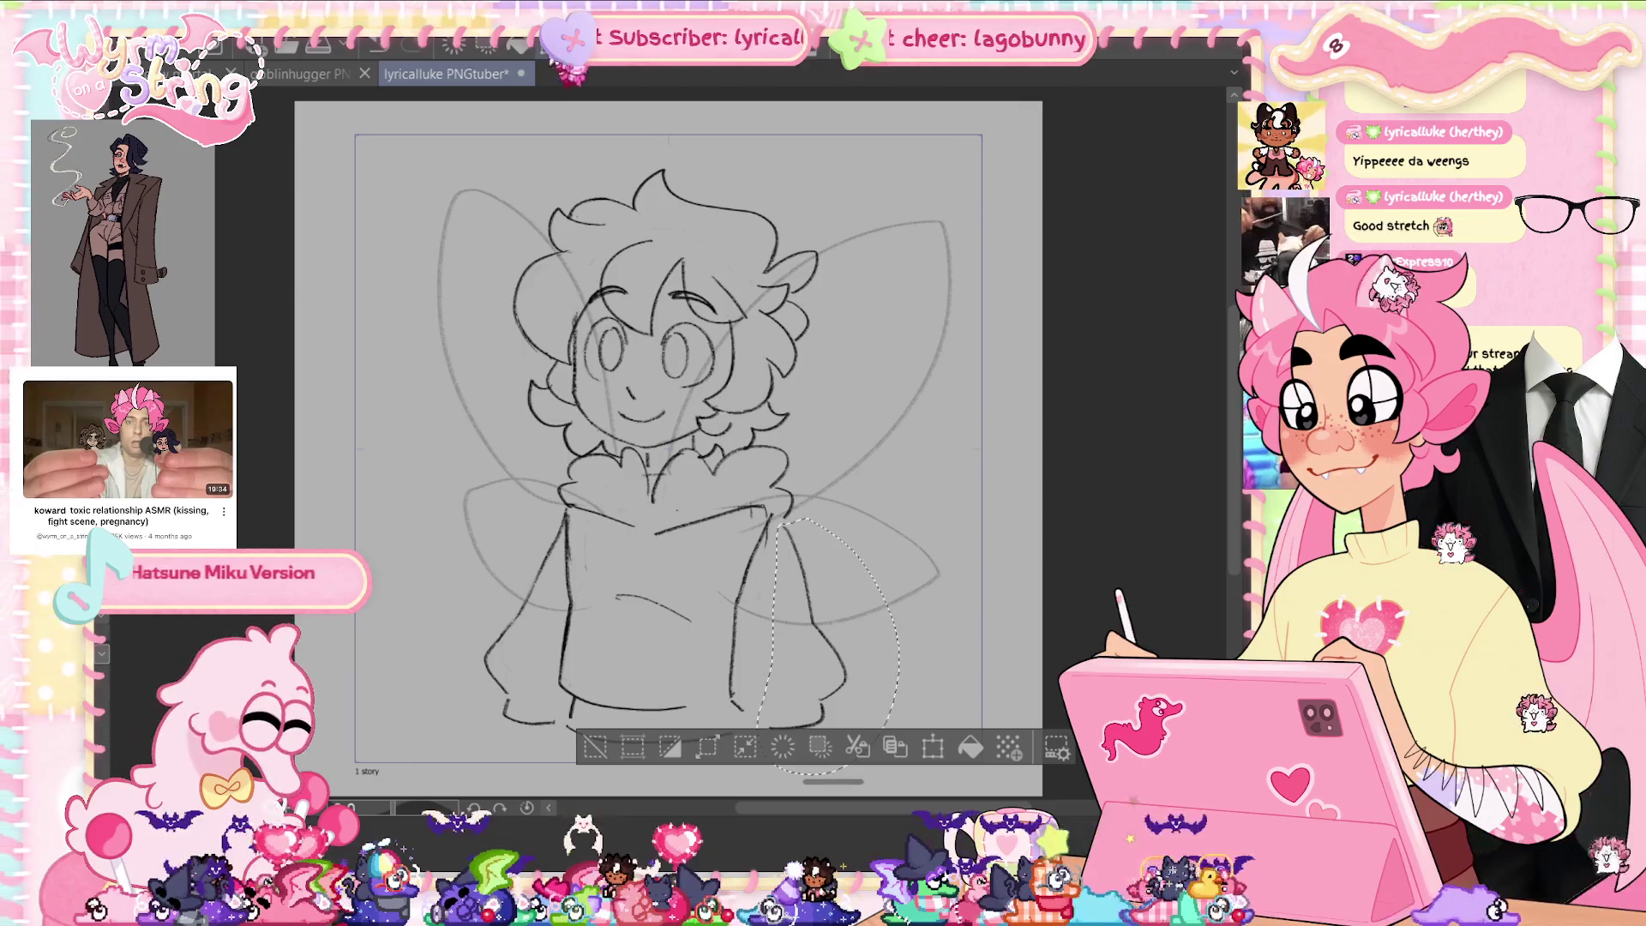
{"action": "key", "text": "ctrl+t"}
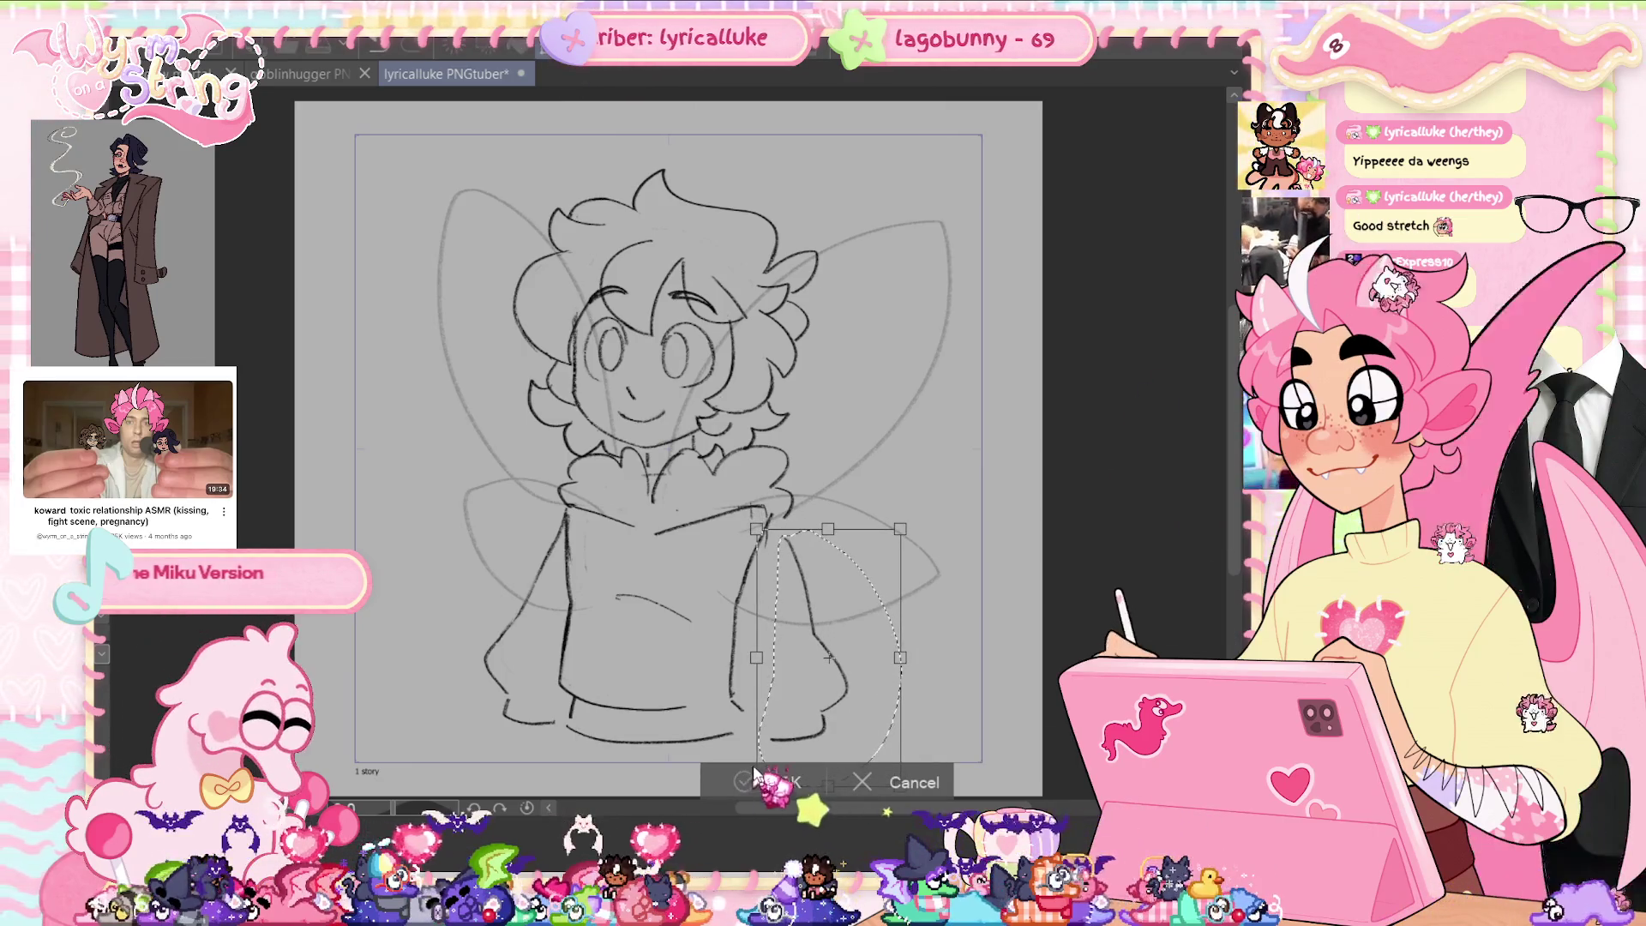
{"action": "left_click_drag", "start_coordinate": [866, 696], "coordinate": [872, 696]}
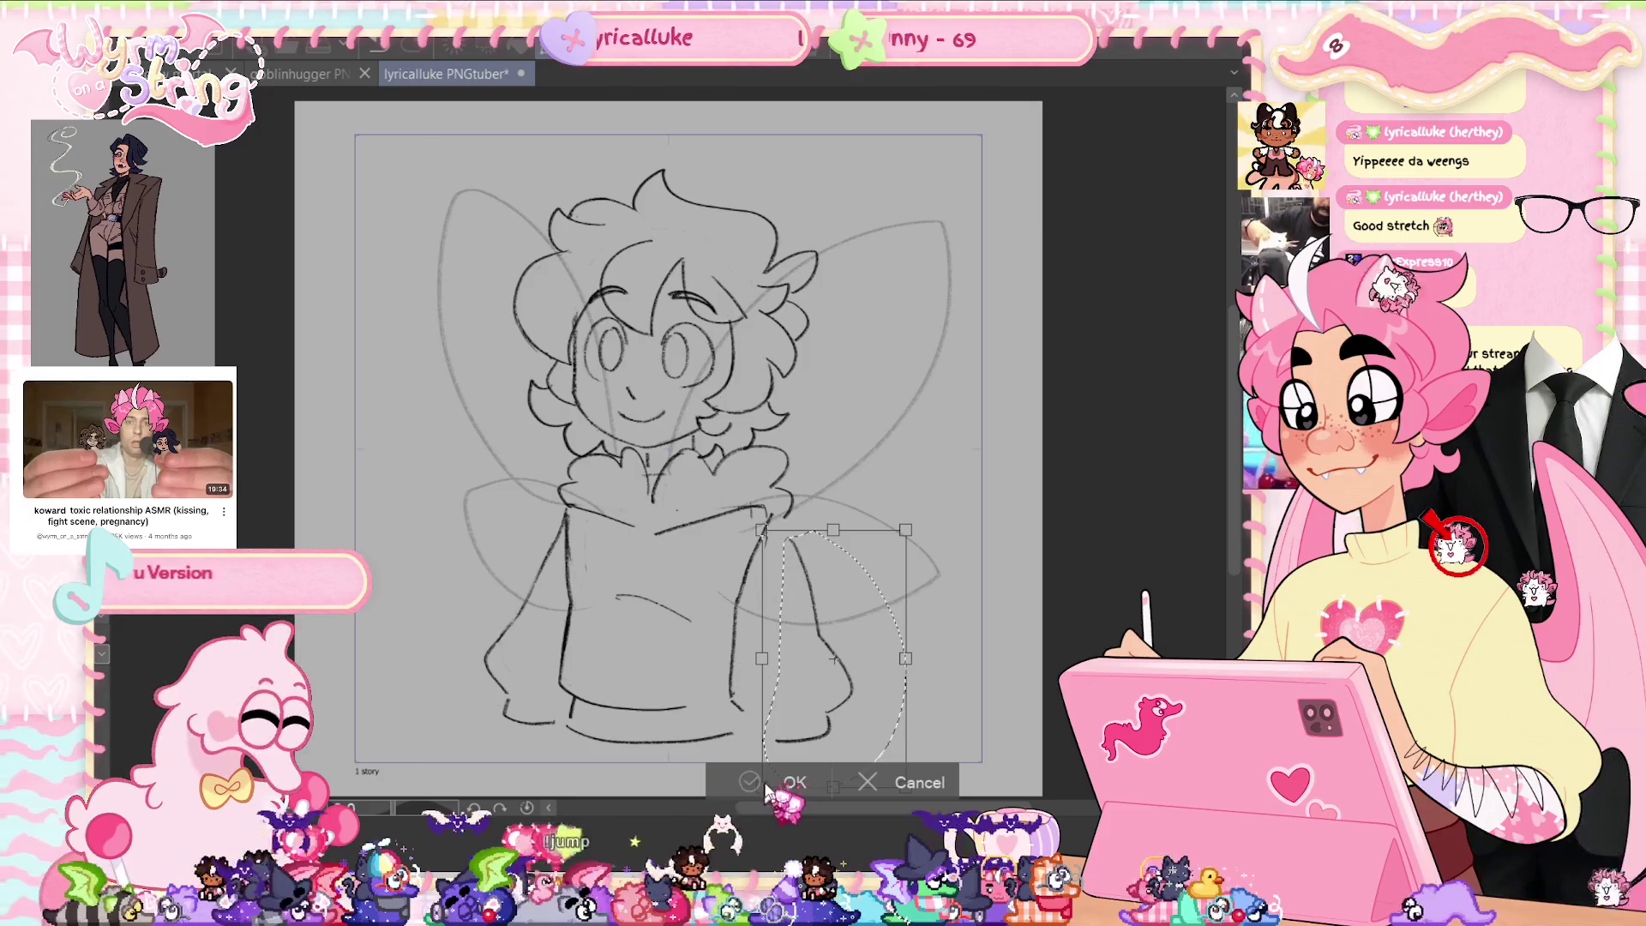
{"action": "left_click", "coordinate": [790, 782]}
{"action": "key", "text": "ctrl+d"}
Try redrawing the right sleeve edge and hem, undo those strokes, and save.
{"action": "left_click_drag", "start_coordinate": [782, 519], "coordinate": [824, 647]}
{"action": "key", "text": "ctrl+z"}
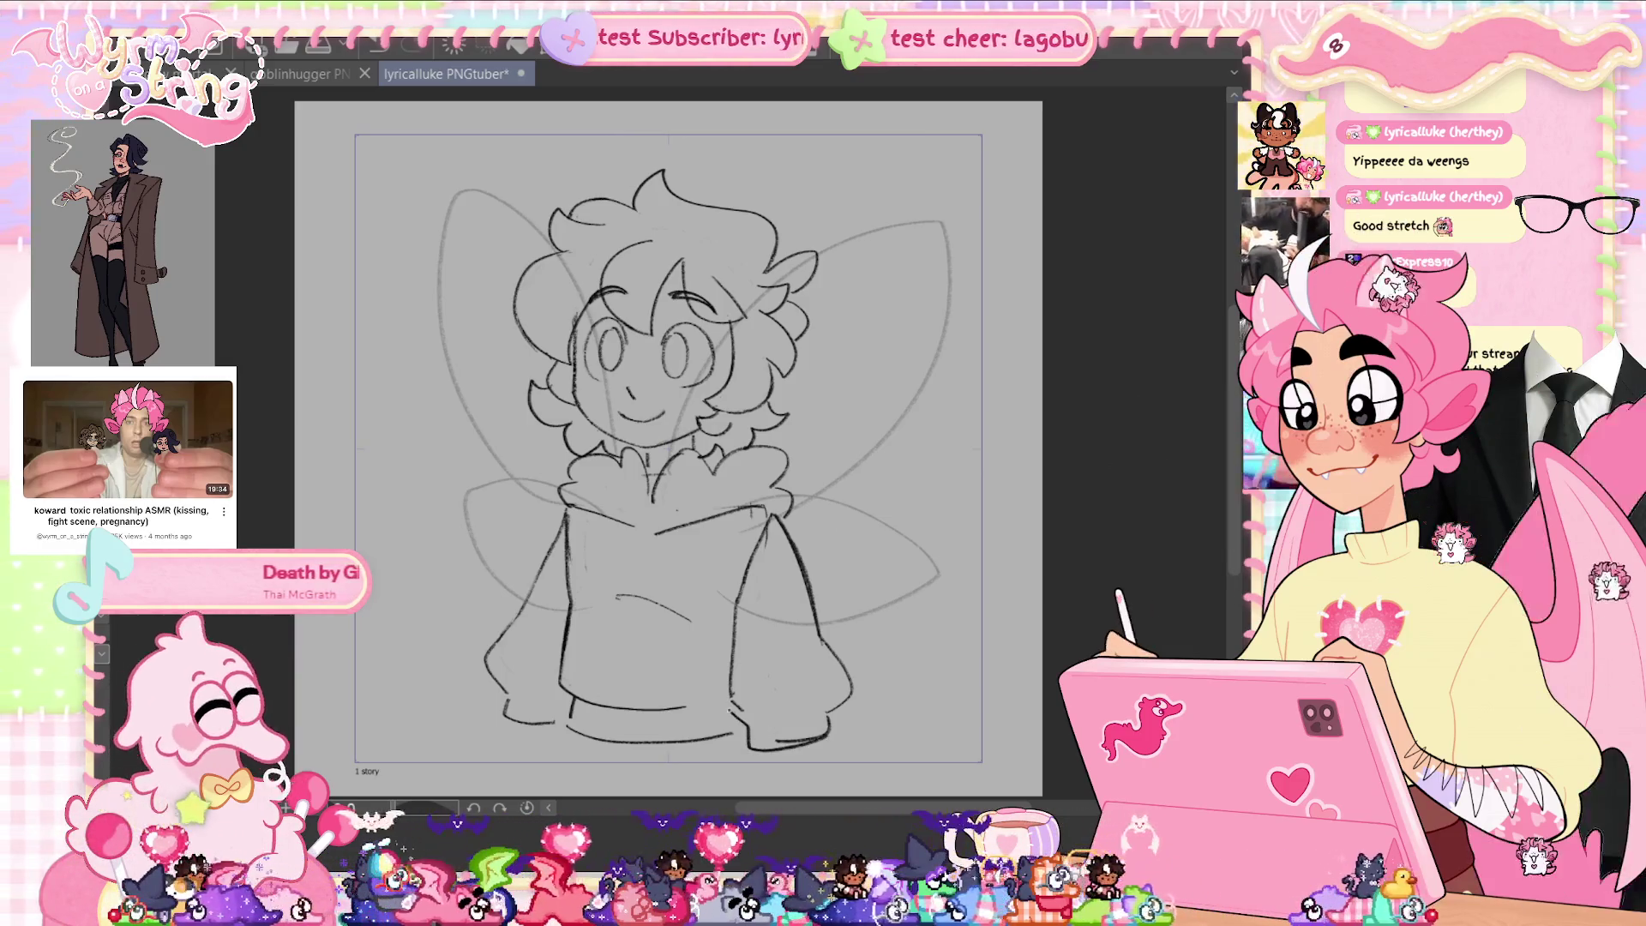
{"action": "left_click_drag", "start_coordinate": [730, 716], "coordinate": [733, 605]}
{"action": "key", "text": "ctrl+z"}
{"action": "key", "text": "ctrl+z"}
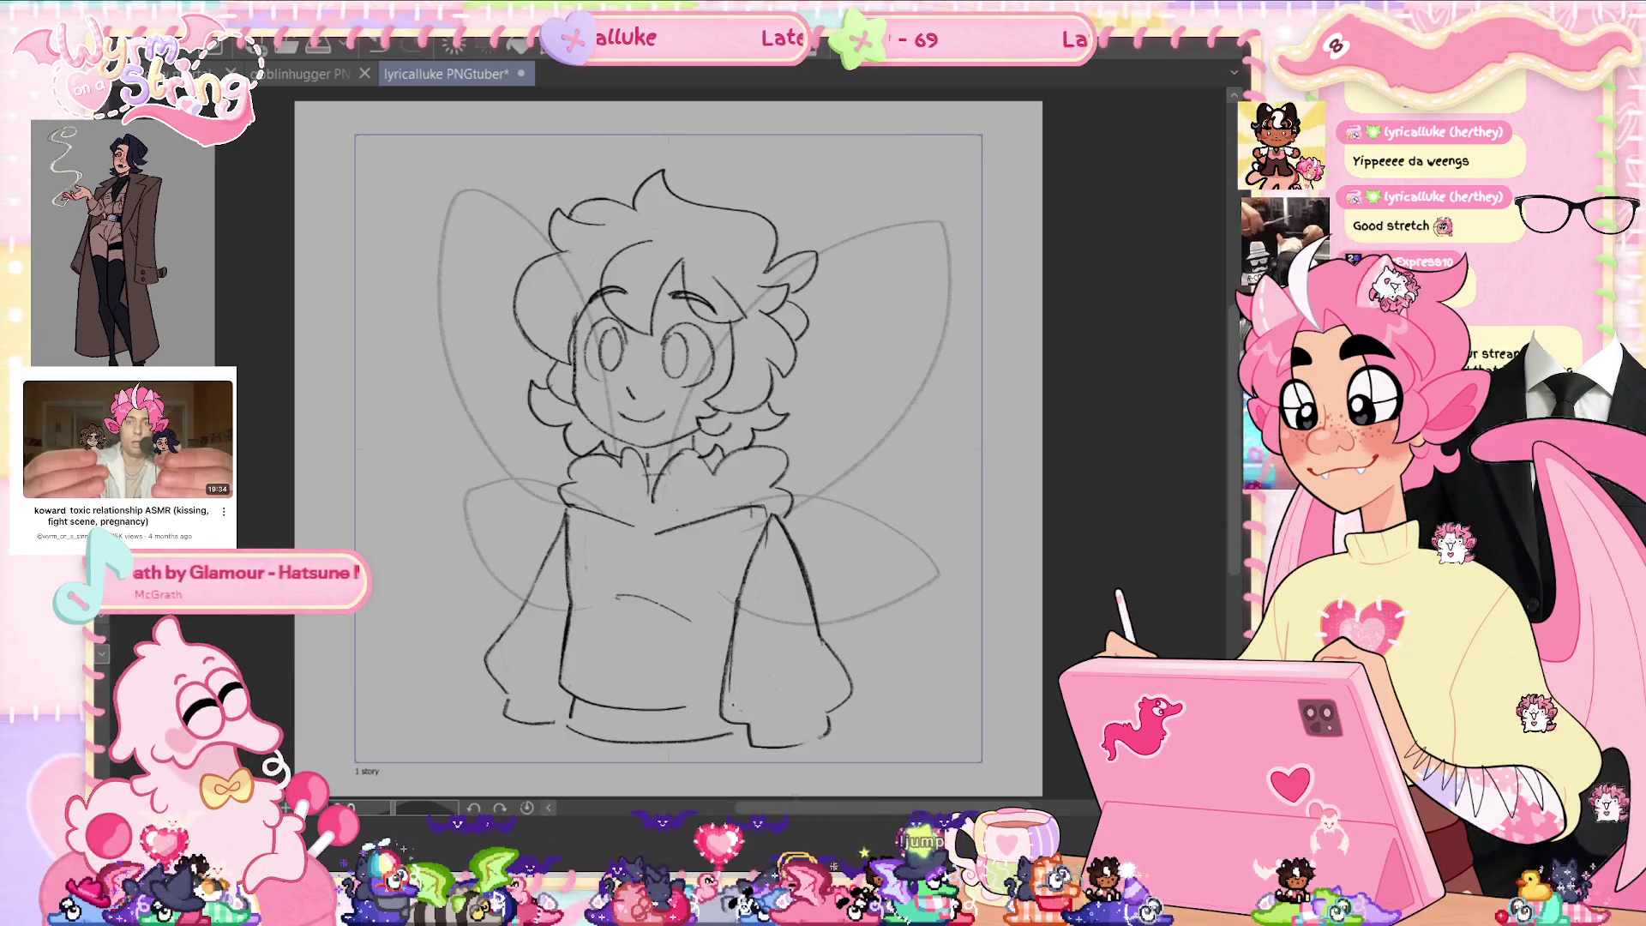
{"action": "key", "text": "ctrl+s"}
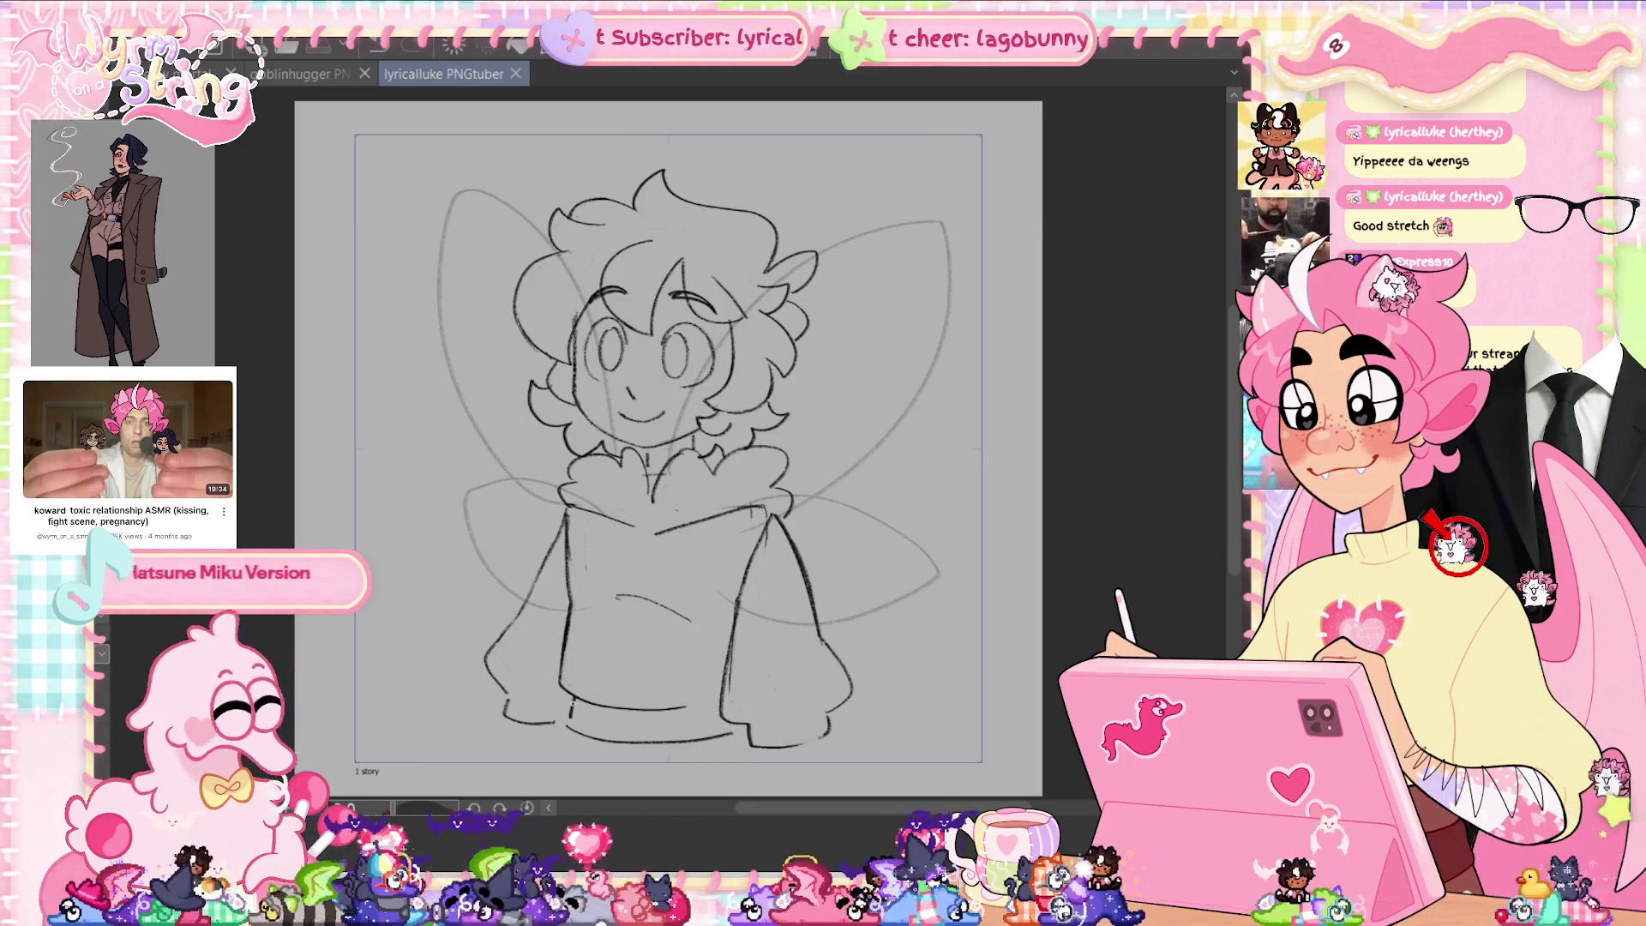
{"action": "key", "text": "ctrl+z"}
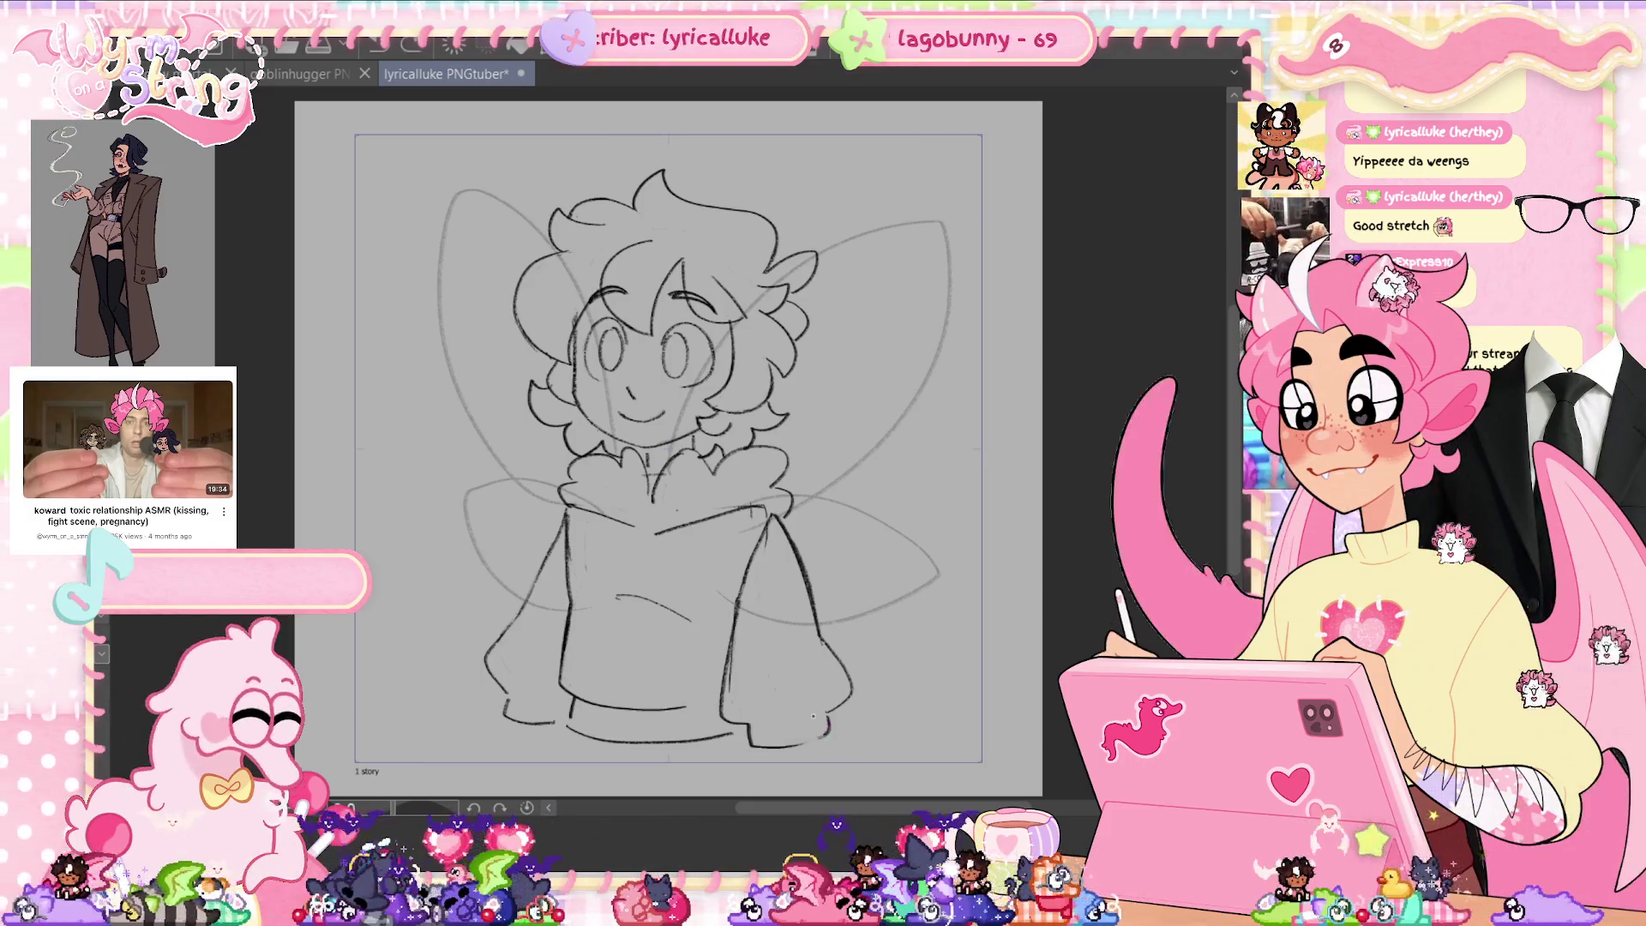
{"action": "key", "text": "ctrl+s"}
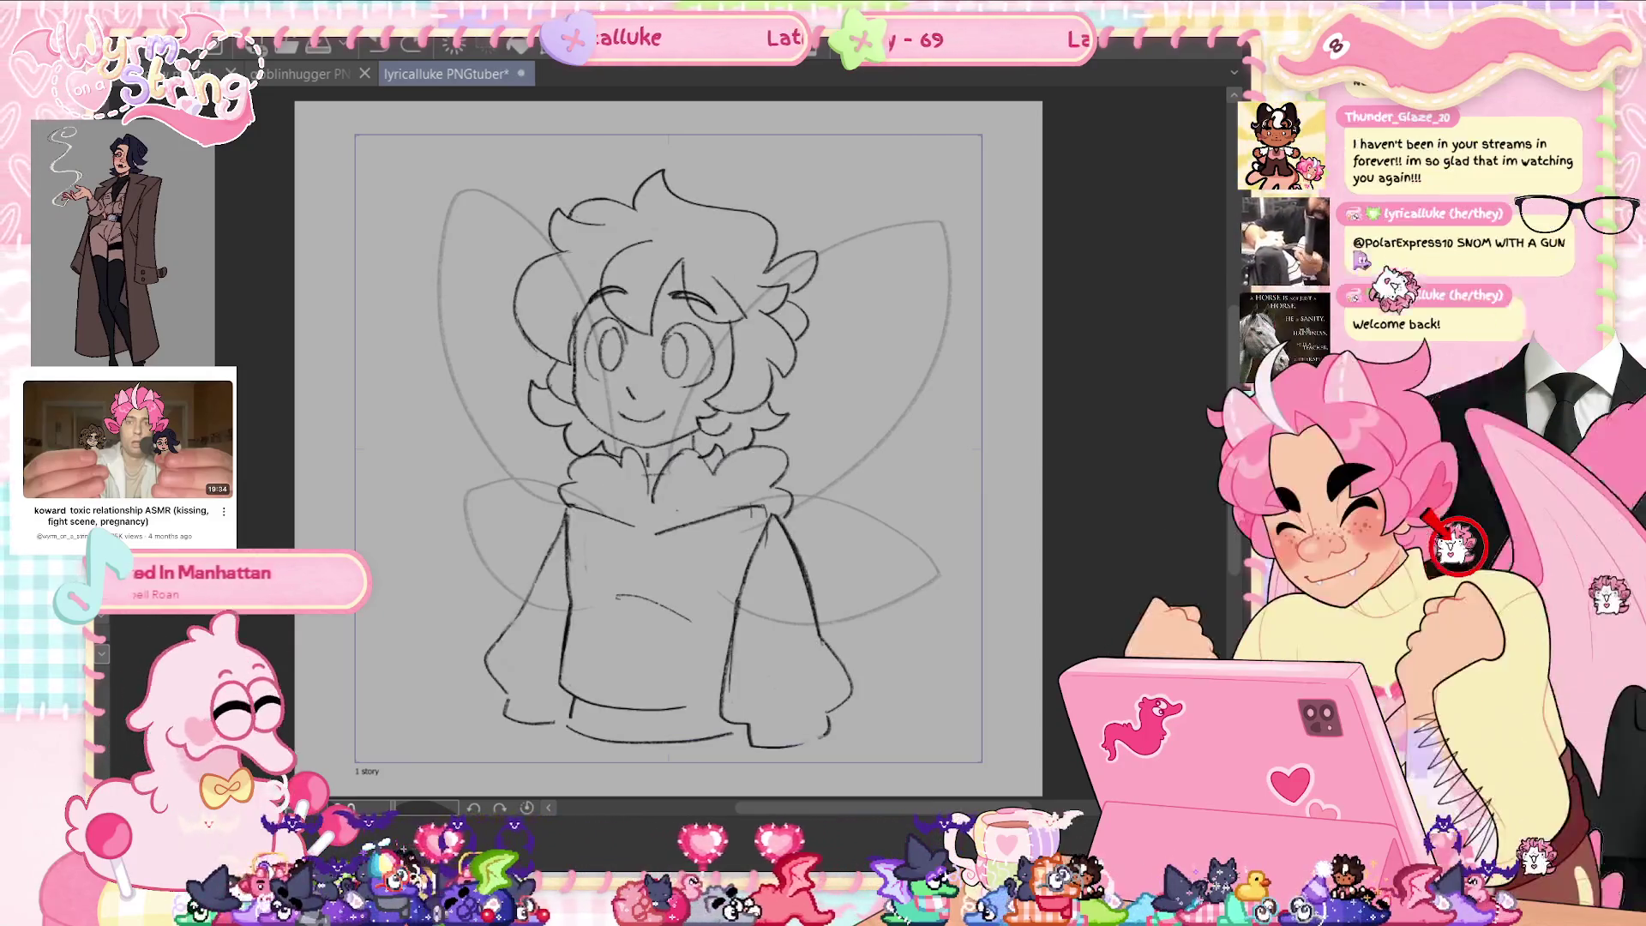
In mirrored view, extend the hem curve up the sleeve and rotate the sleeve clockwise.
{"action": "key", "text": "h"}
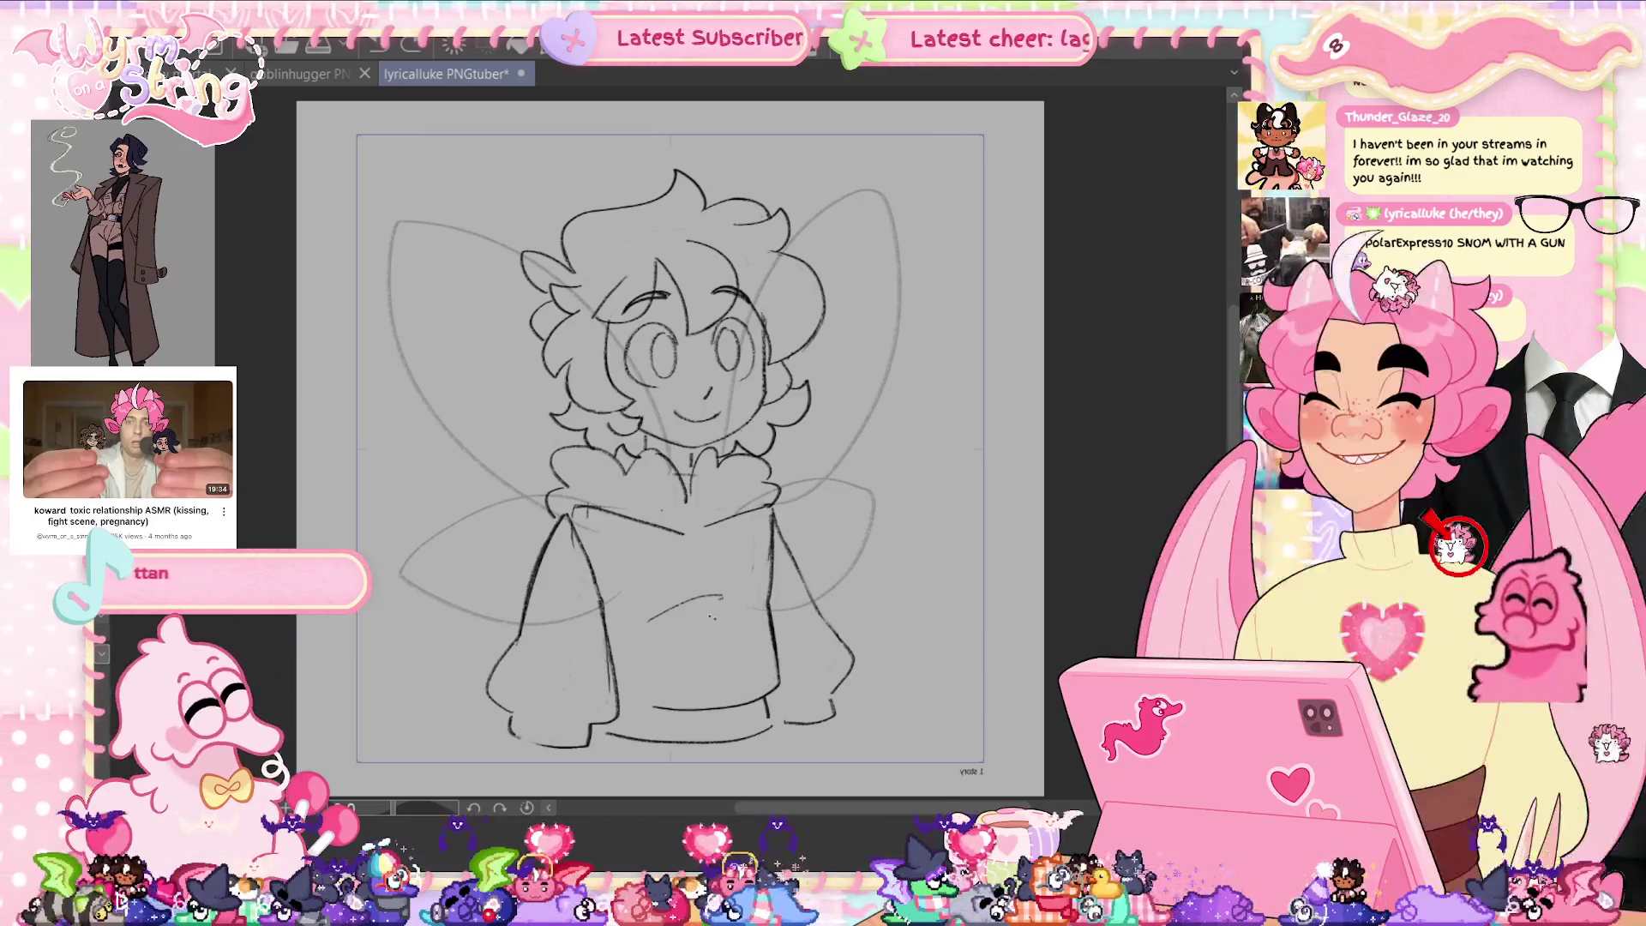
{"action": "mouse_move", "coordinate": [515, 776]}
{"action": "left_mouse_down"}
{"action": "mouse_move", "coordinate": [583, 777]}
{"action": "mouse_move", "coordinate": [634, 689]}
{"action": "mouse_move", "coordinate": [610, 570]}
{"action": "mouse_move", "coordinate": [559, 511]}
{"action": "mouse_move", "coordinate": [622, 703]}
{"action": "mouse_move", "coordinate": [387, 651]}
{"action": "left_mouse_up"}
{"action": "key", "text": "ctrl+t"}
{"action": "left_click_drag", "start_coordinate": [611, 537], "coordinate": [657, 516]}
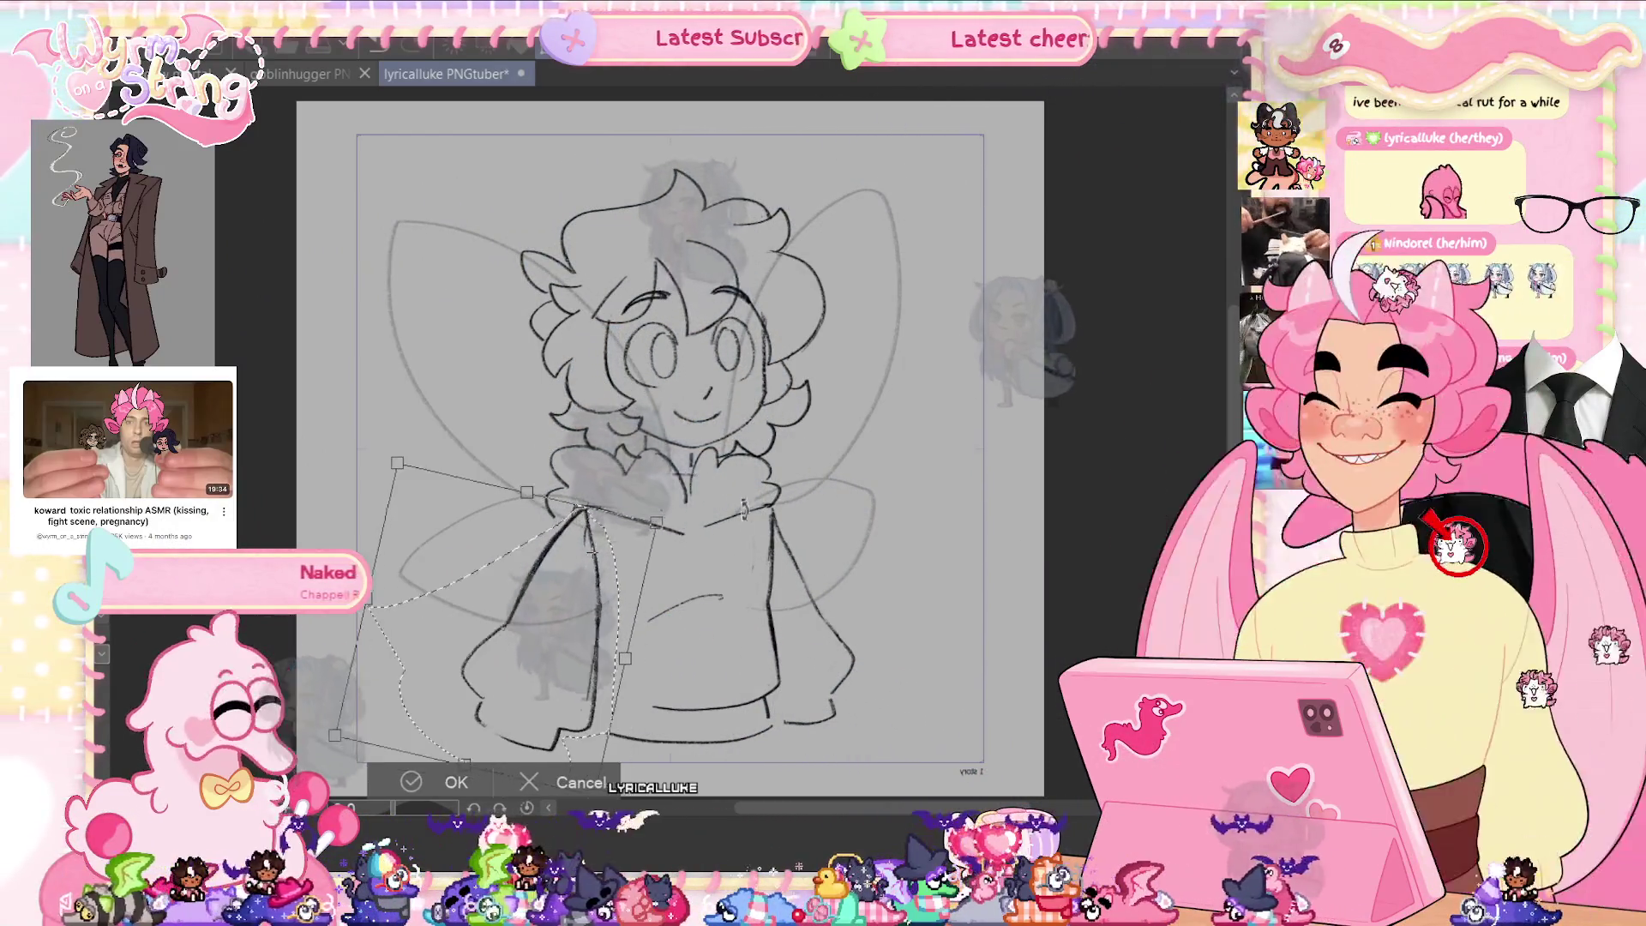
{"action": "left_click_drag", "start_coordinate": [798, 489], "coordinate": [782, 450]}
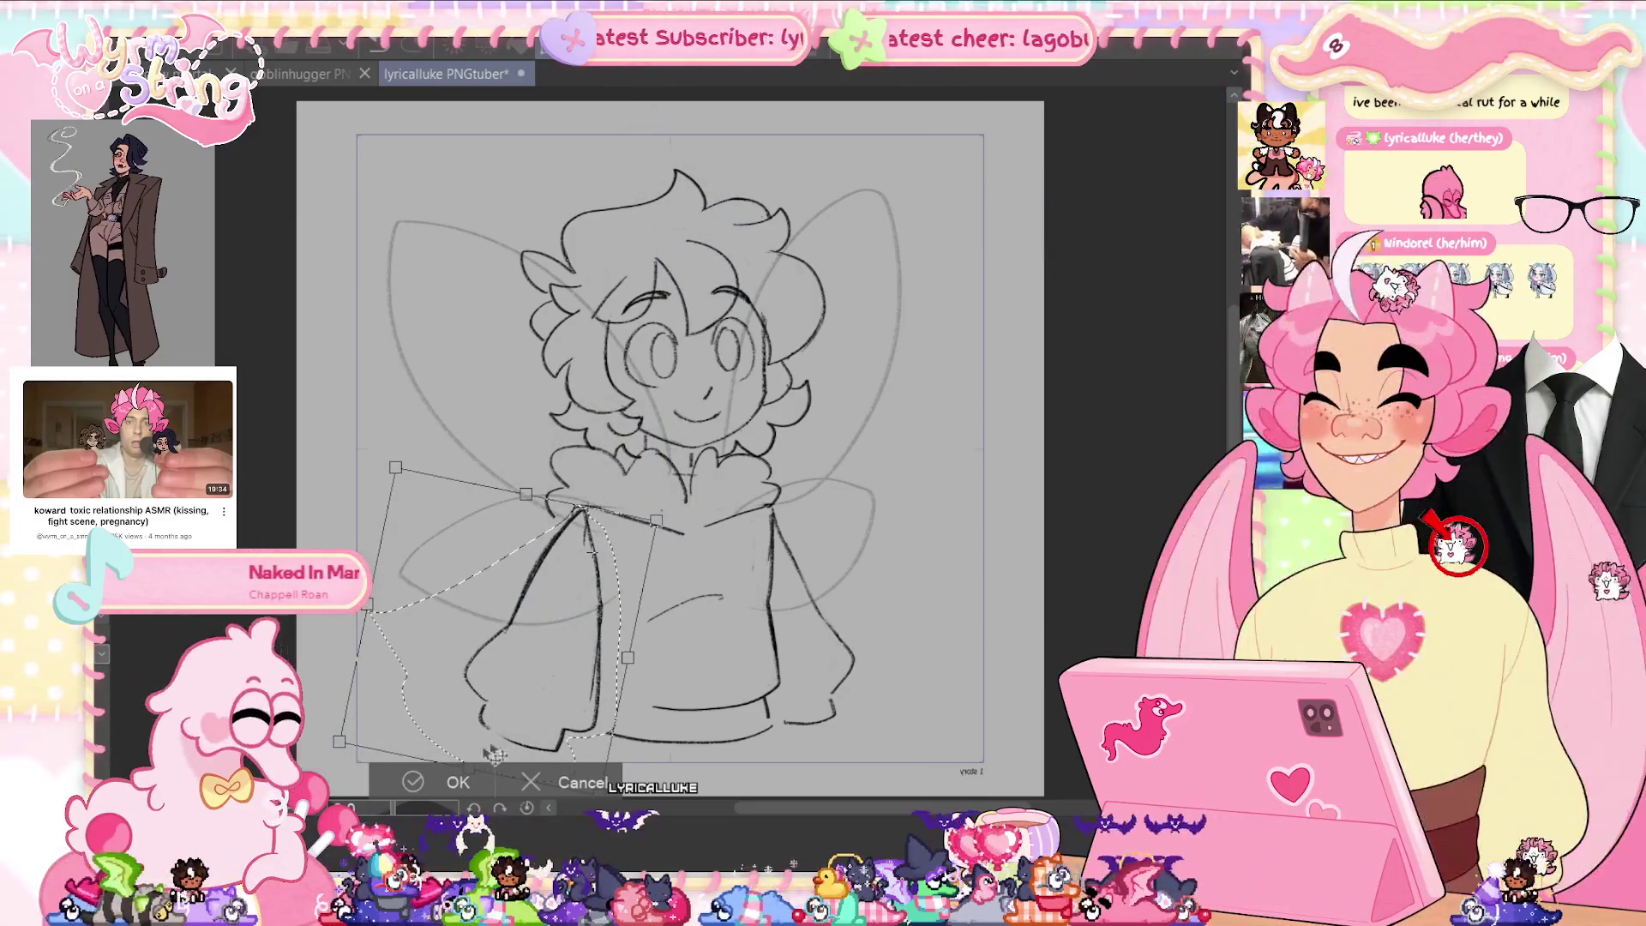
{"action": "left_click", "coordinate": [455, 781]}
Undo the sleeve rotation, recommit the sleeve transform, and mirror the view again.
{"action": "key", "text": "h"}
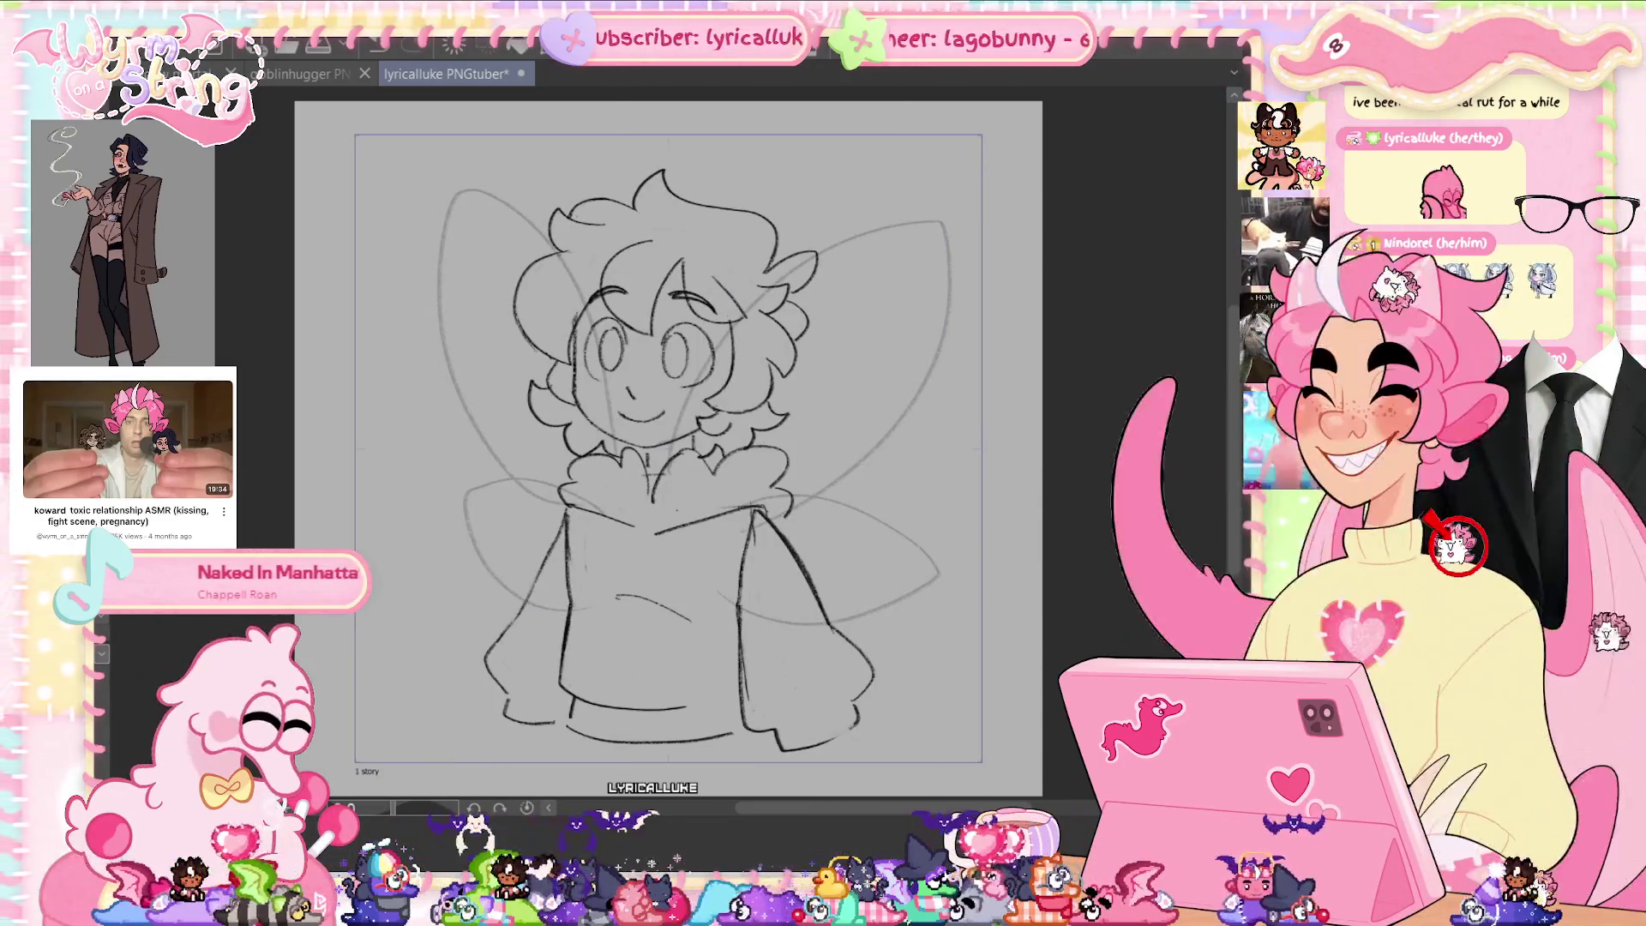
{"action": "key", "text": "ctrl+z"}
{"action": "key", "text": "ctrl+z"}
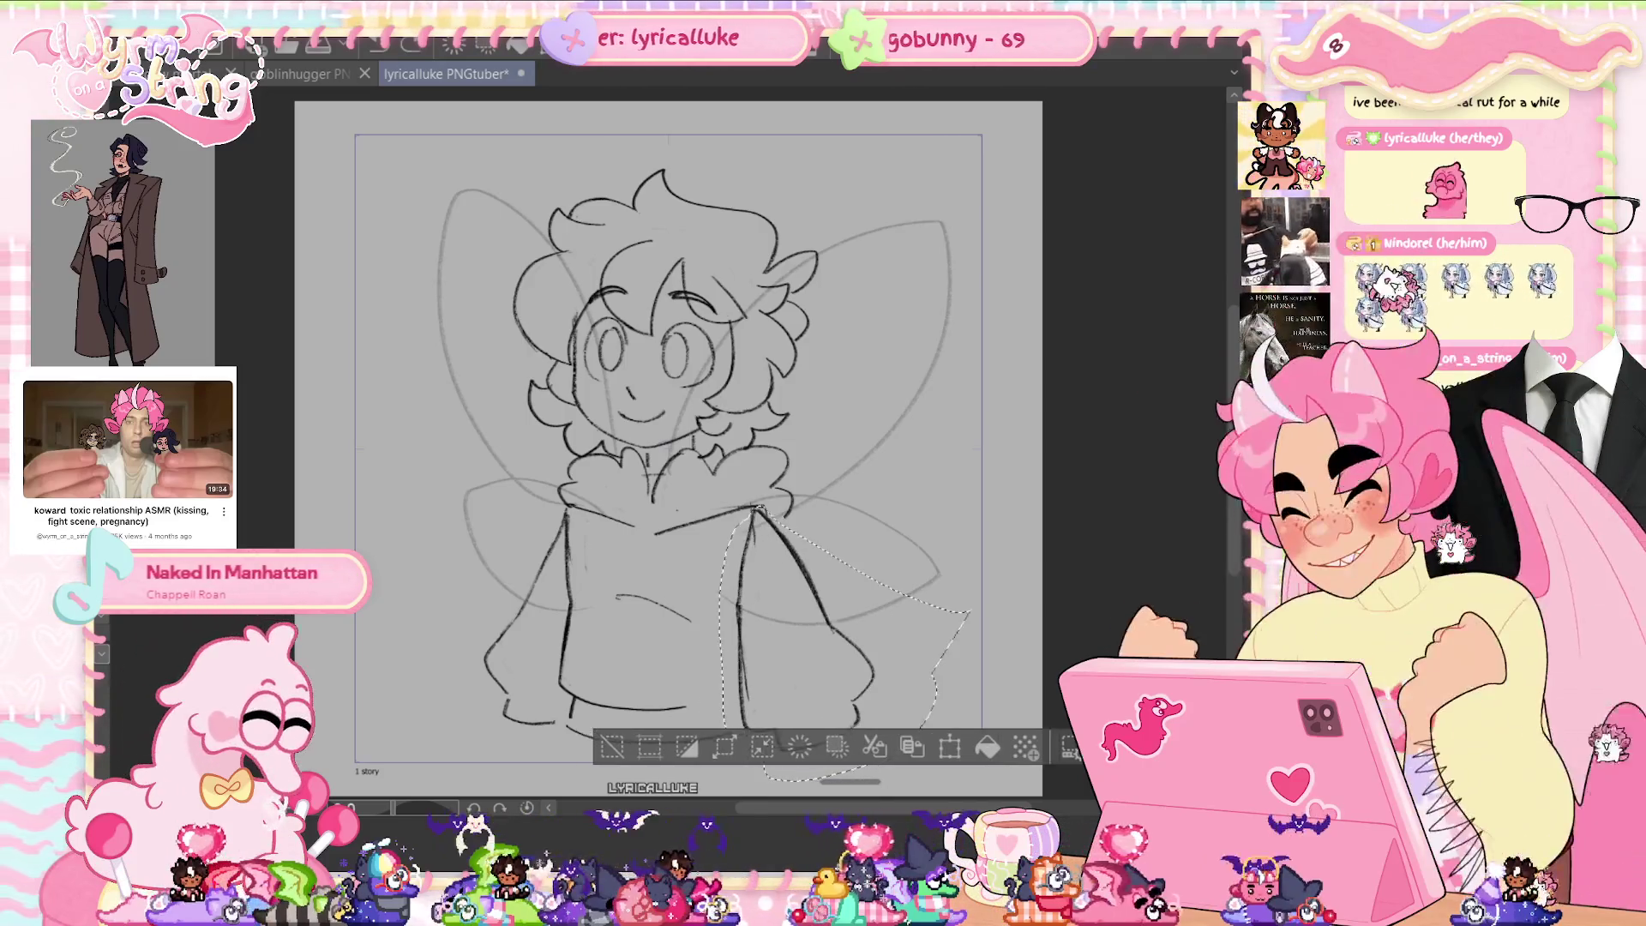
{"action": "key", "text": "ctrl+d"}
{"action": "key", "text": "ctrl+z"}
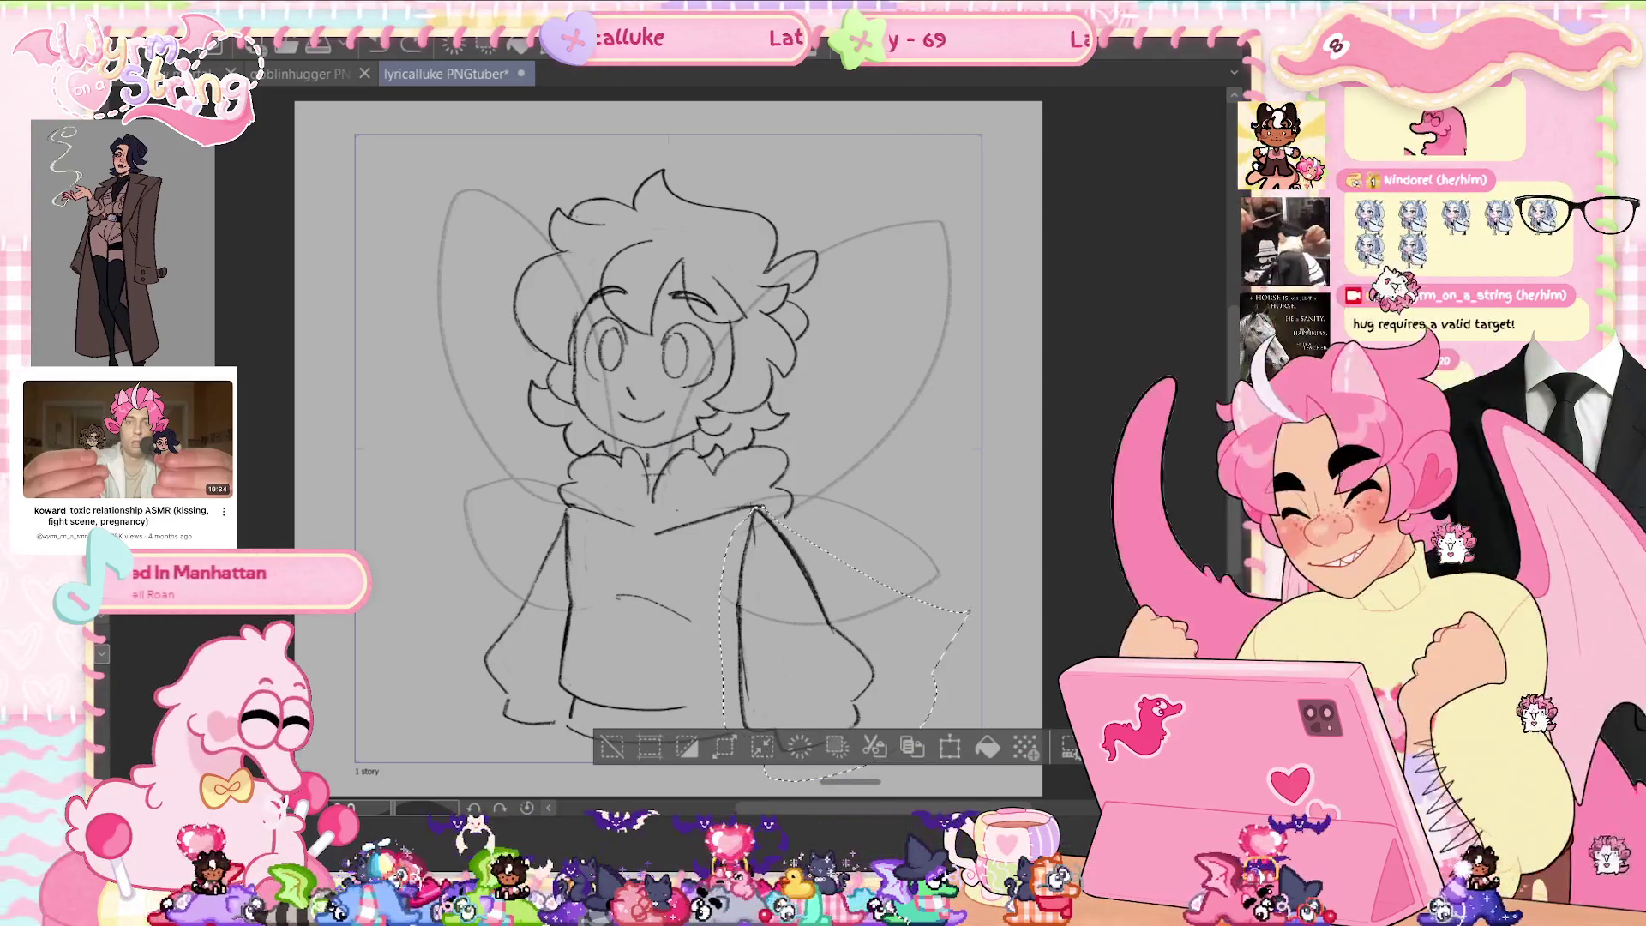
{"action": "key", "text": "ctrl+t"}
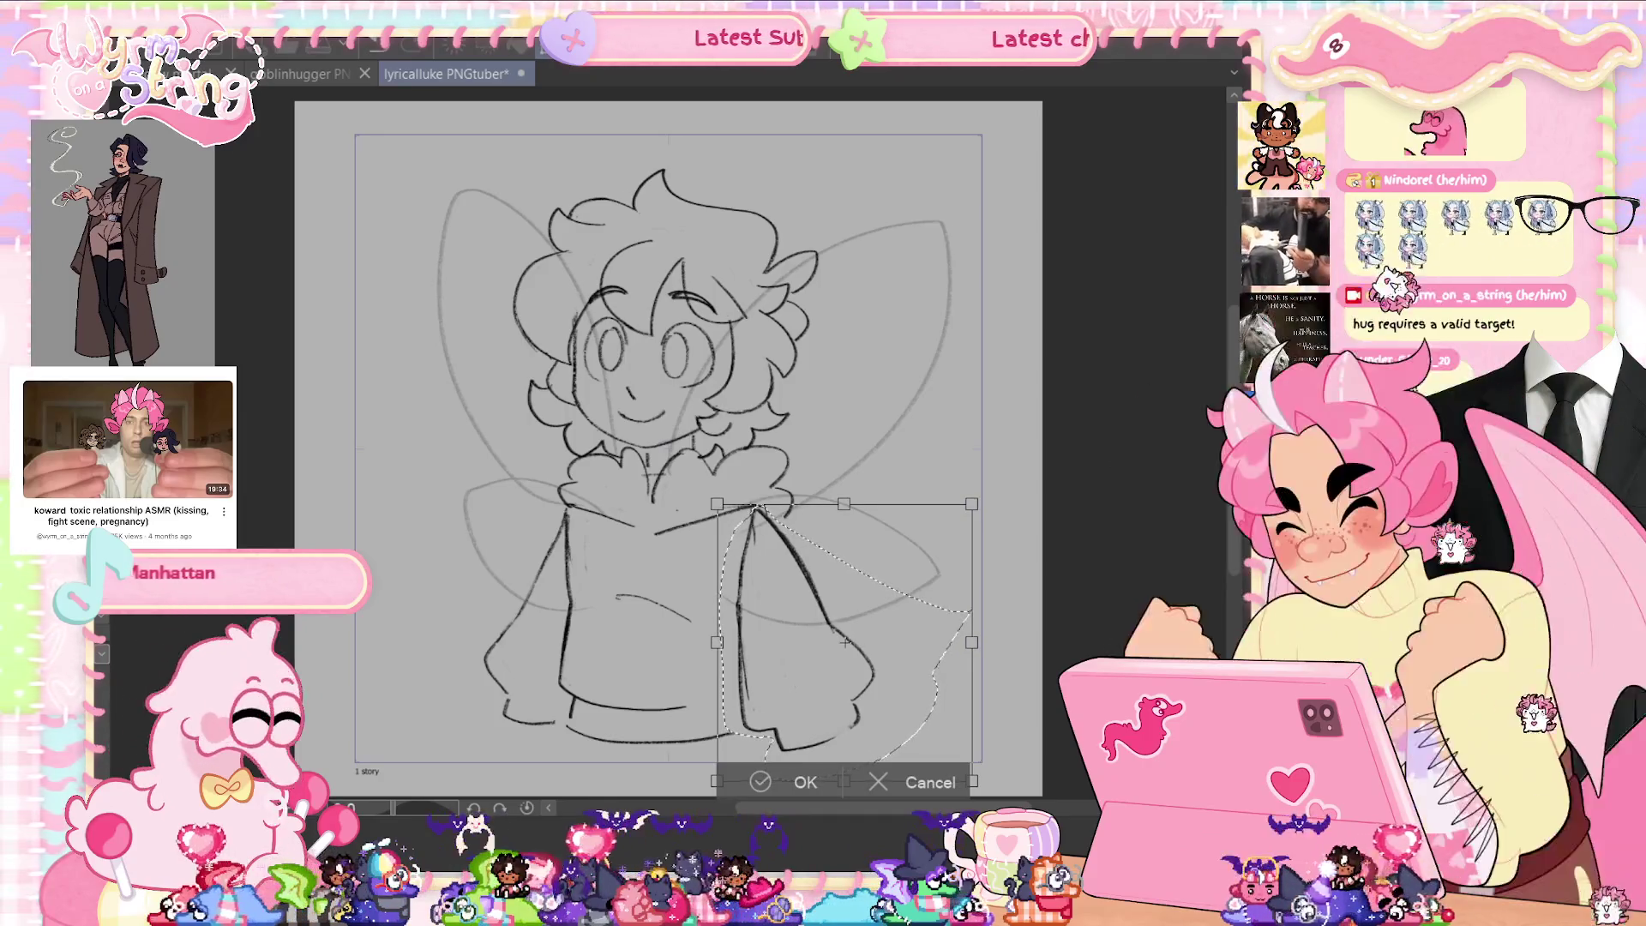
{"action": "left_click", "coordinate": [790, 771]}
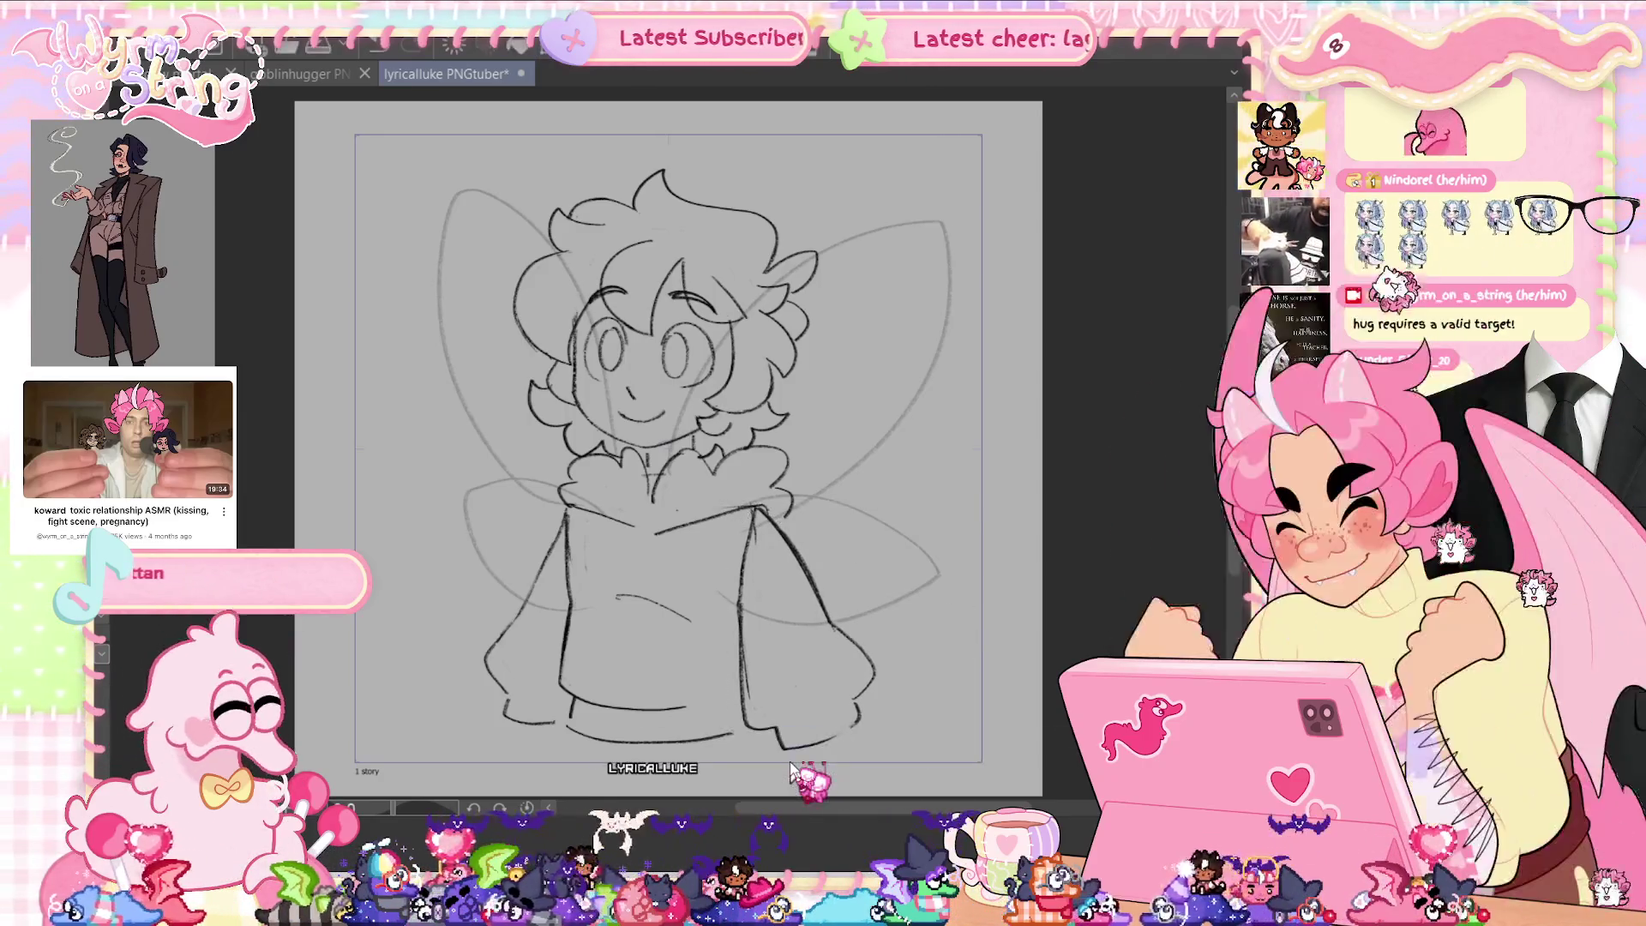
{"action": "key", "text": "h"}
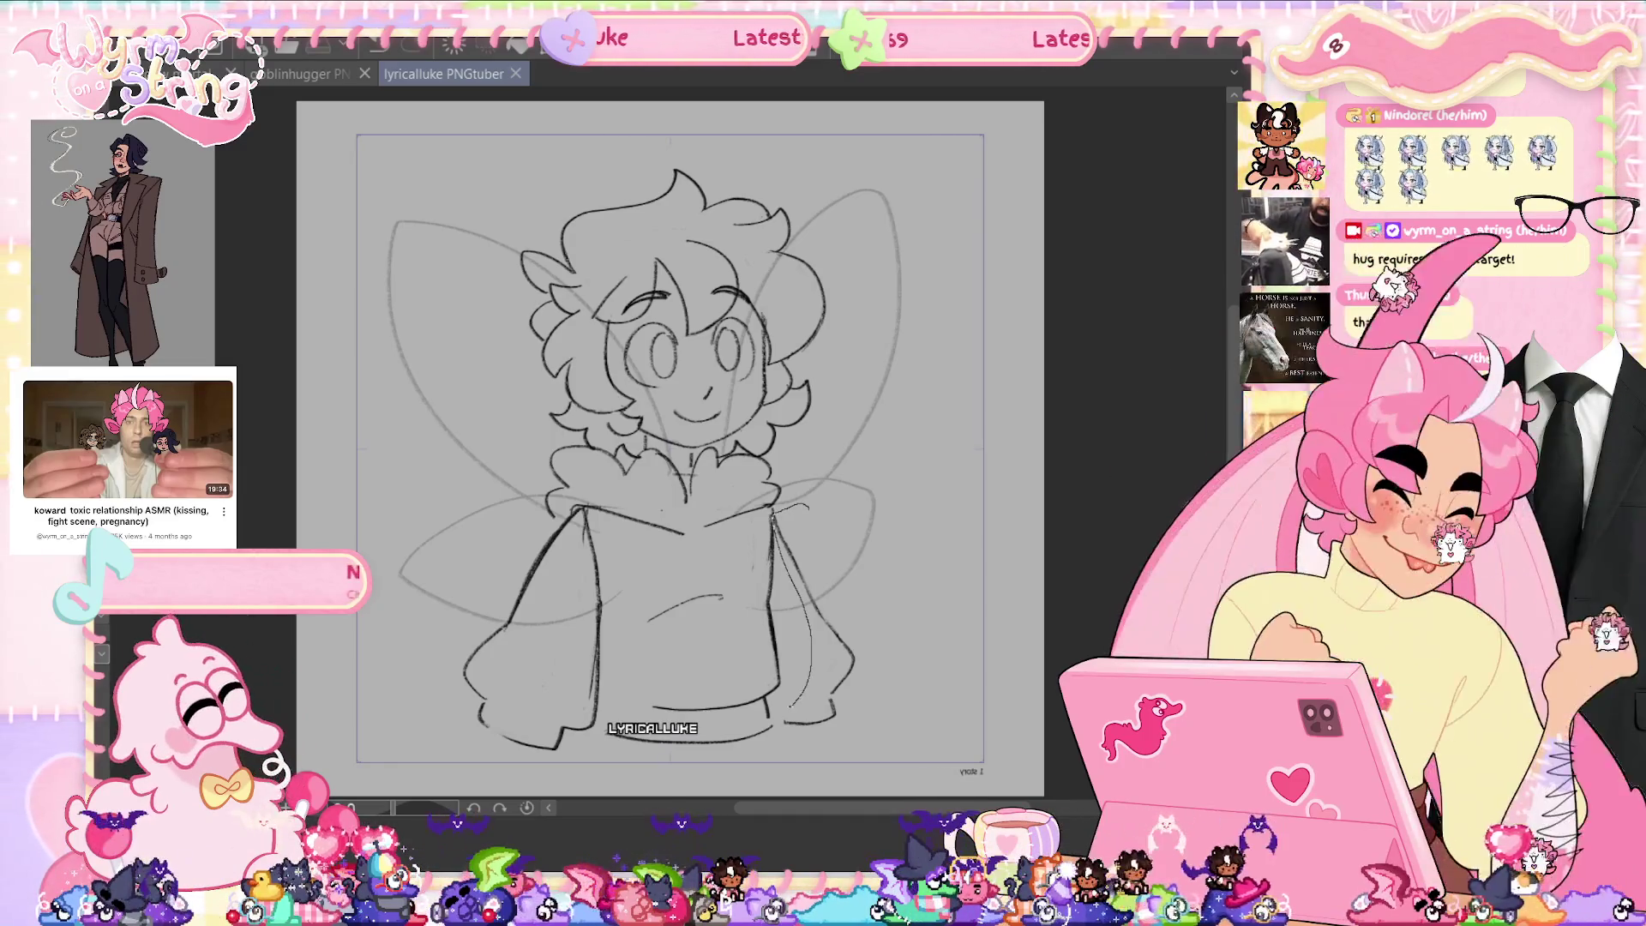
Rotate and stretch the right sleeve outward, nudging it slightly up and right.
{"action": "left_click_drag", "start_coordinate": [806, 763], "coordinate": [862, 490]}
{"action": "key", "text": "ctrl+t"}
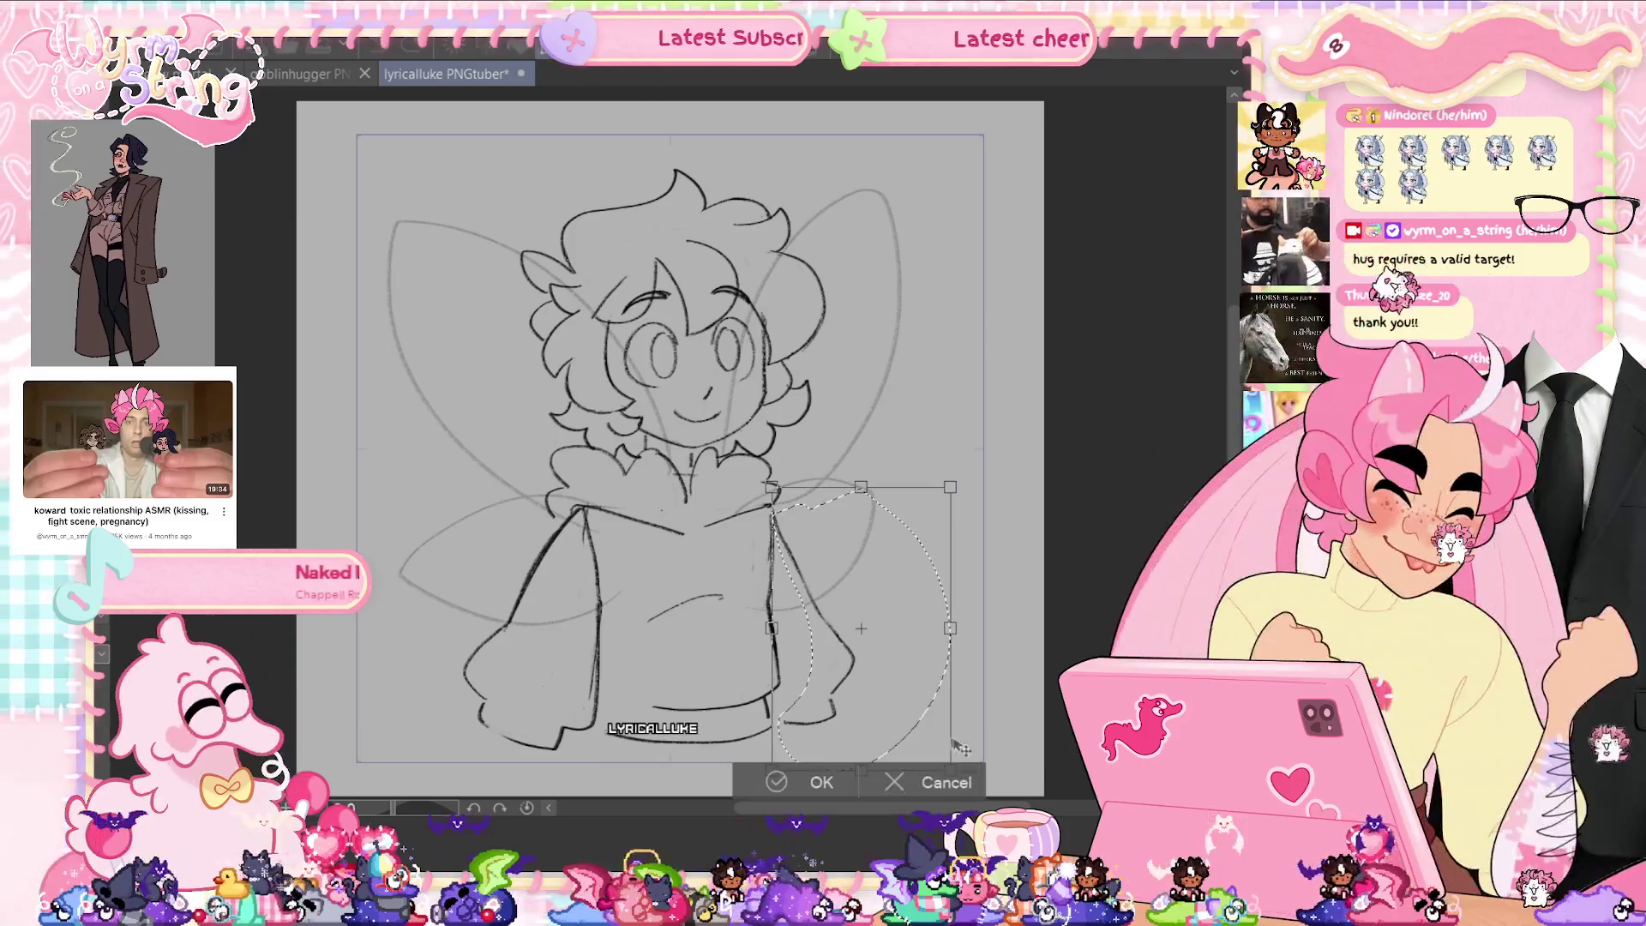
{"action": "left_click_drag", "start_coordinate": [962, 611], "coordinate": [939, 641]}
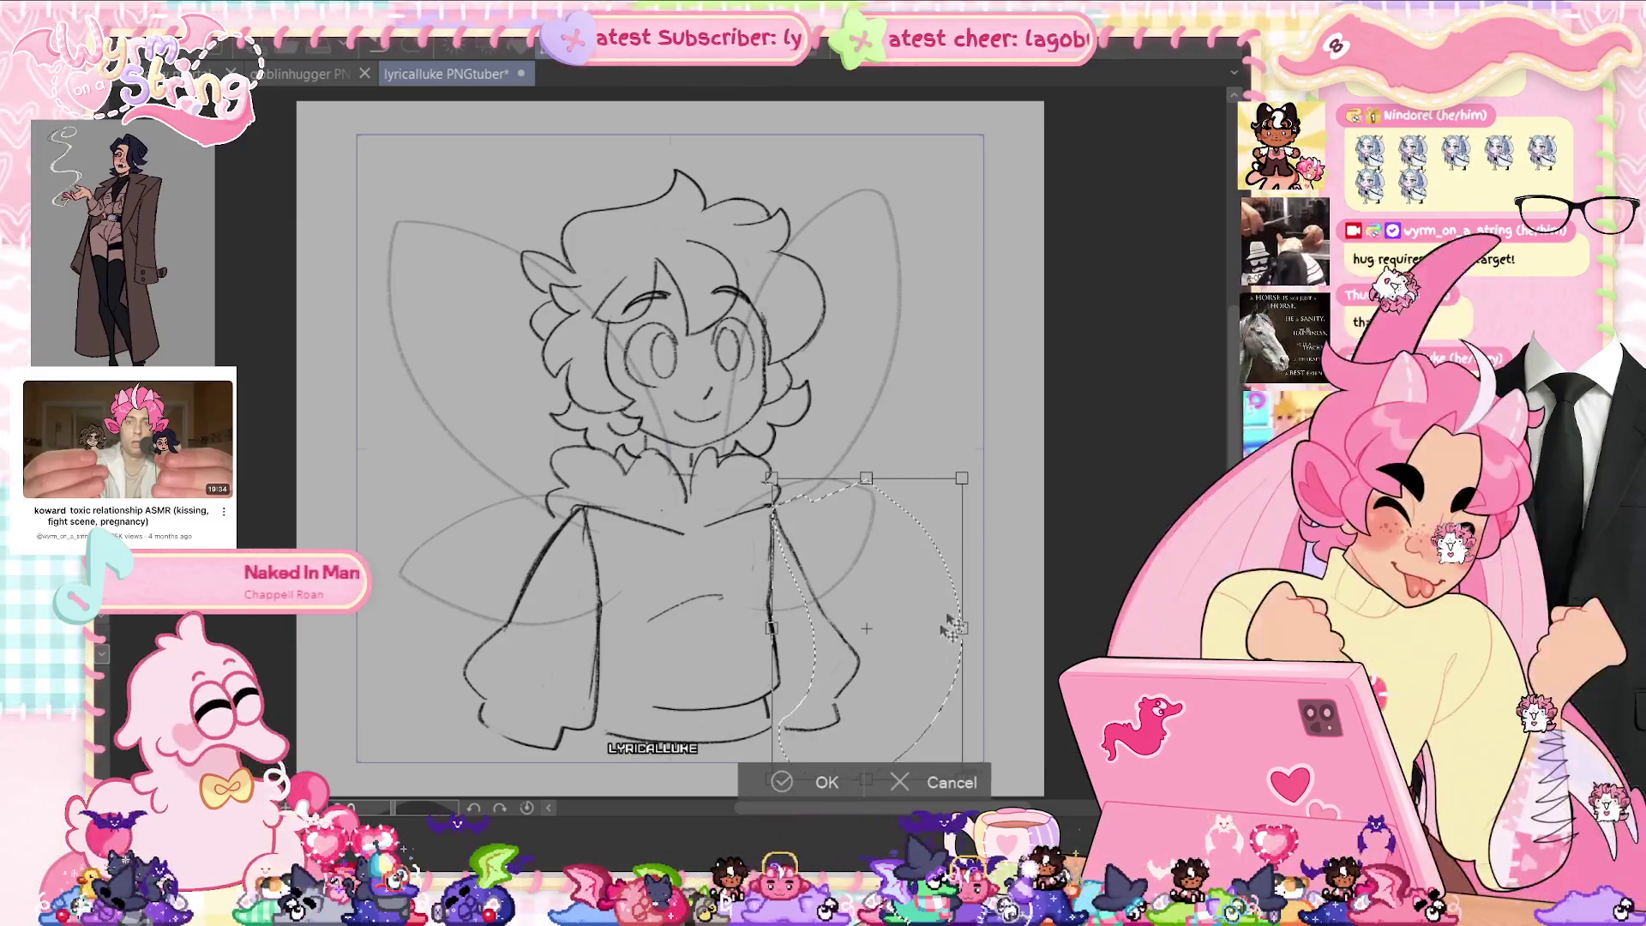
{"action": "left_click_drag", "start_coordinate": [934, 556], "coordinate": [938, 562]}
{"action": "key", "text": "Return"}
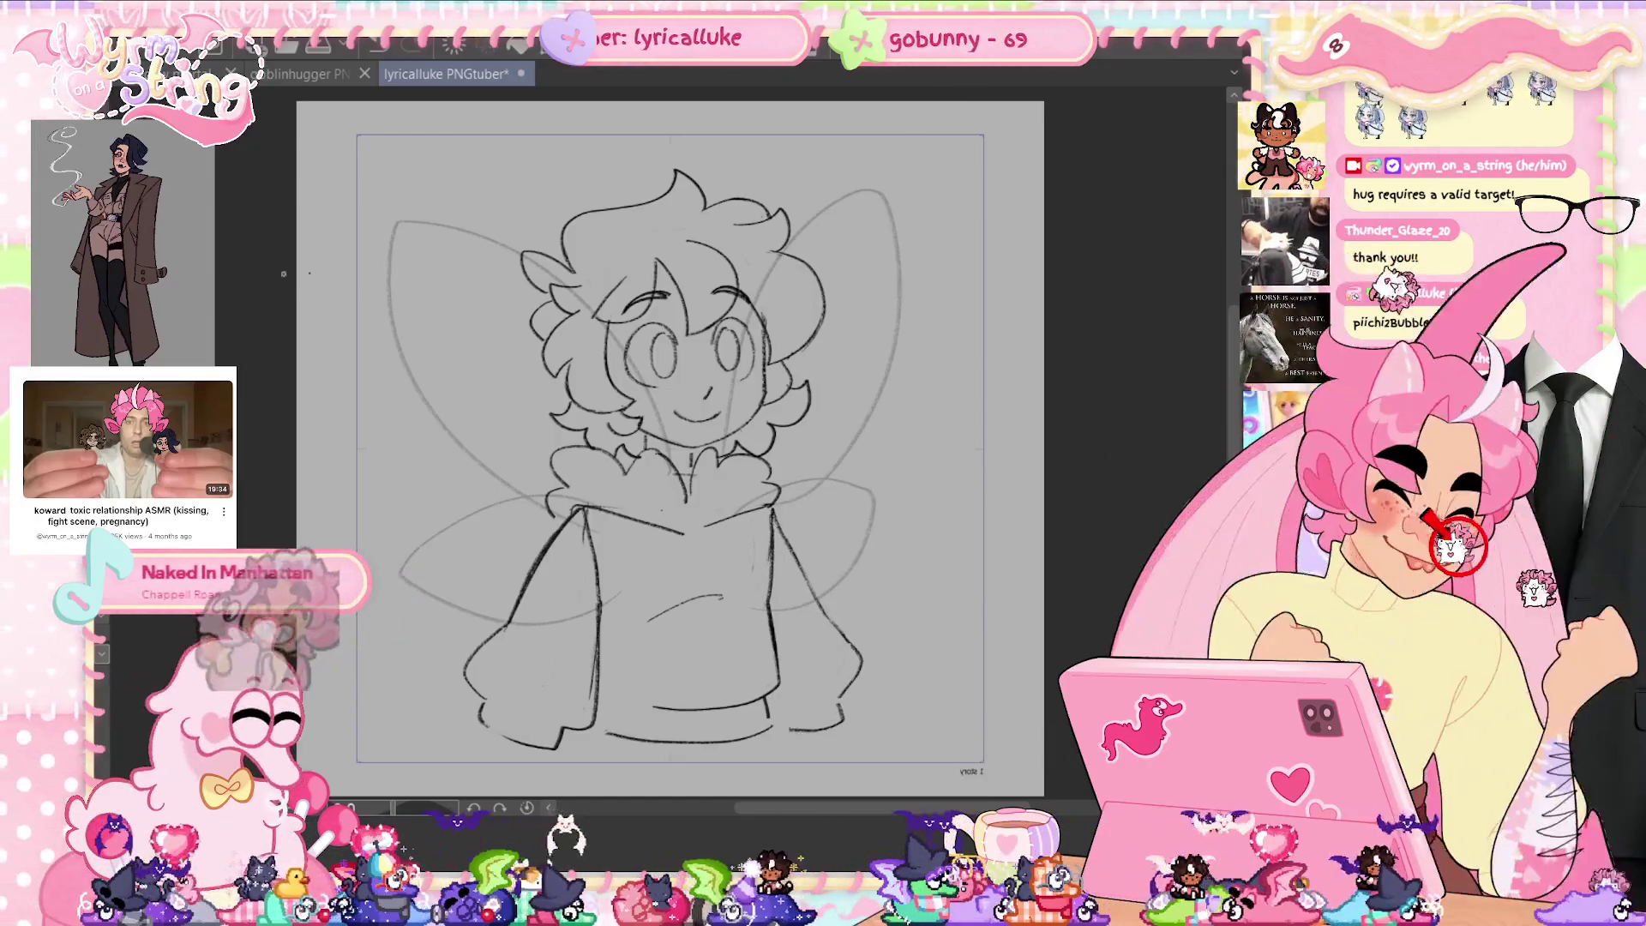
Reposition another sleeve line and add a touch-up stroke on the hoodie.
{"action": "left_click_drag", "start_coordinate": [624, 630], "coordinate": [721, 644]}
{"action": "key", "text": "ctrl+t"}
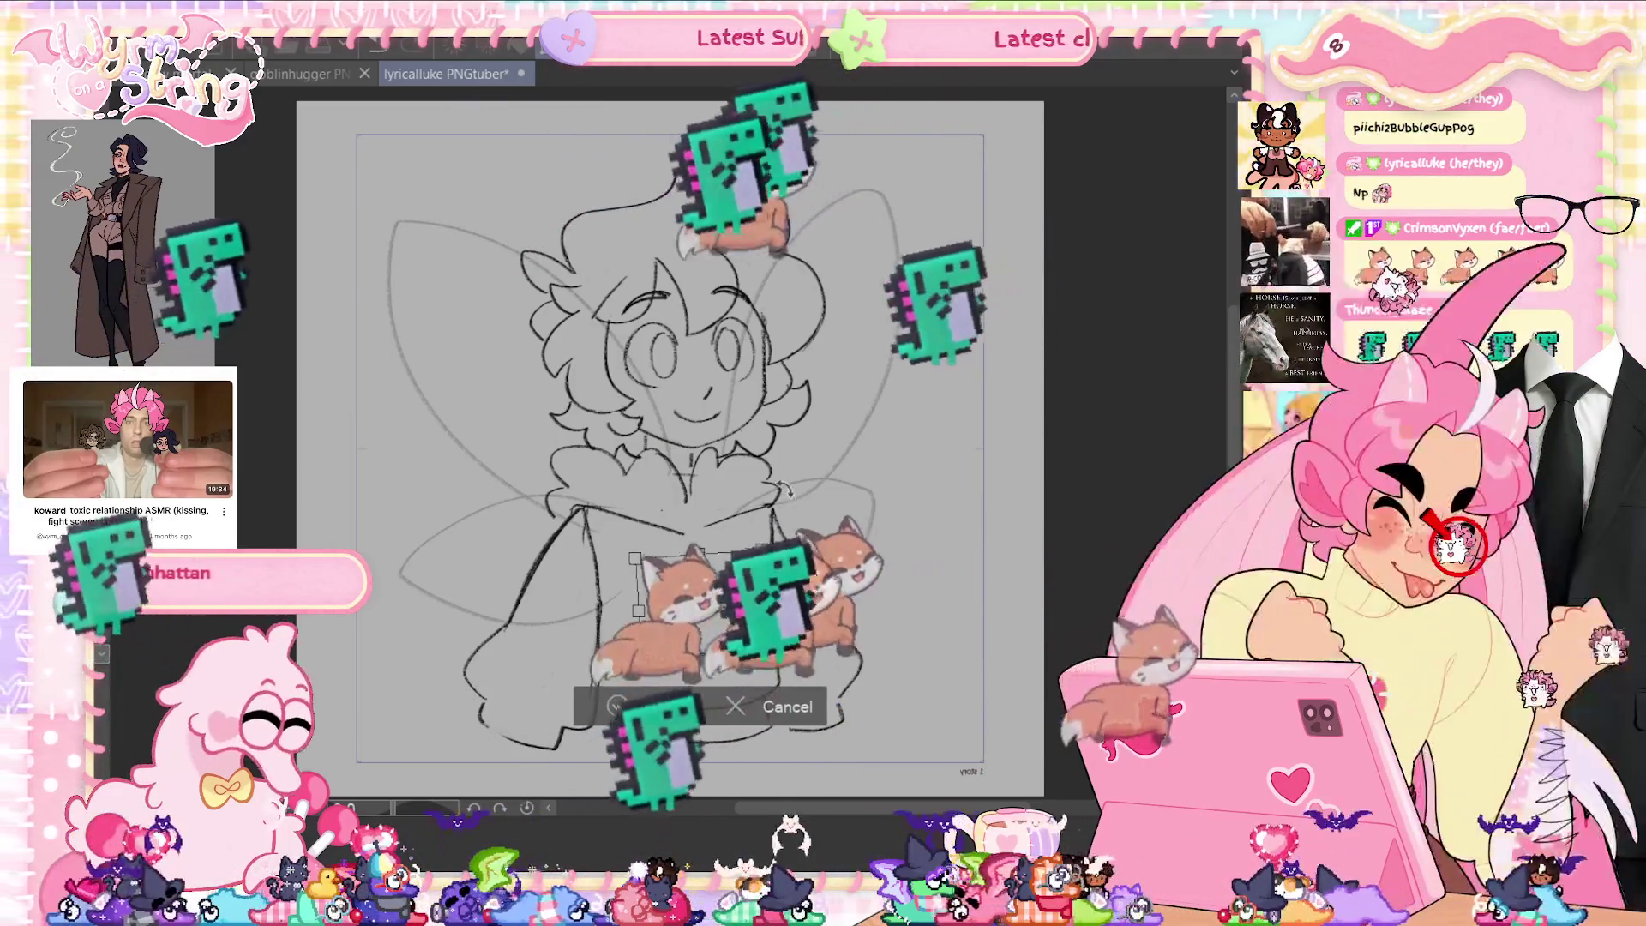
{"action": "left_click", "coordinate": [618, 705]}
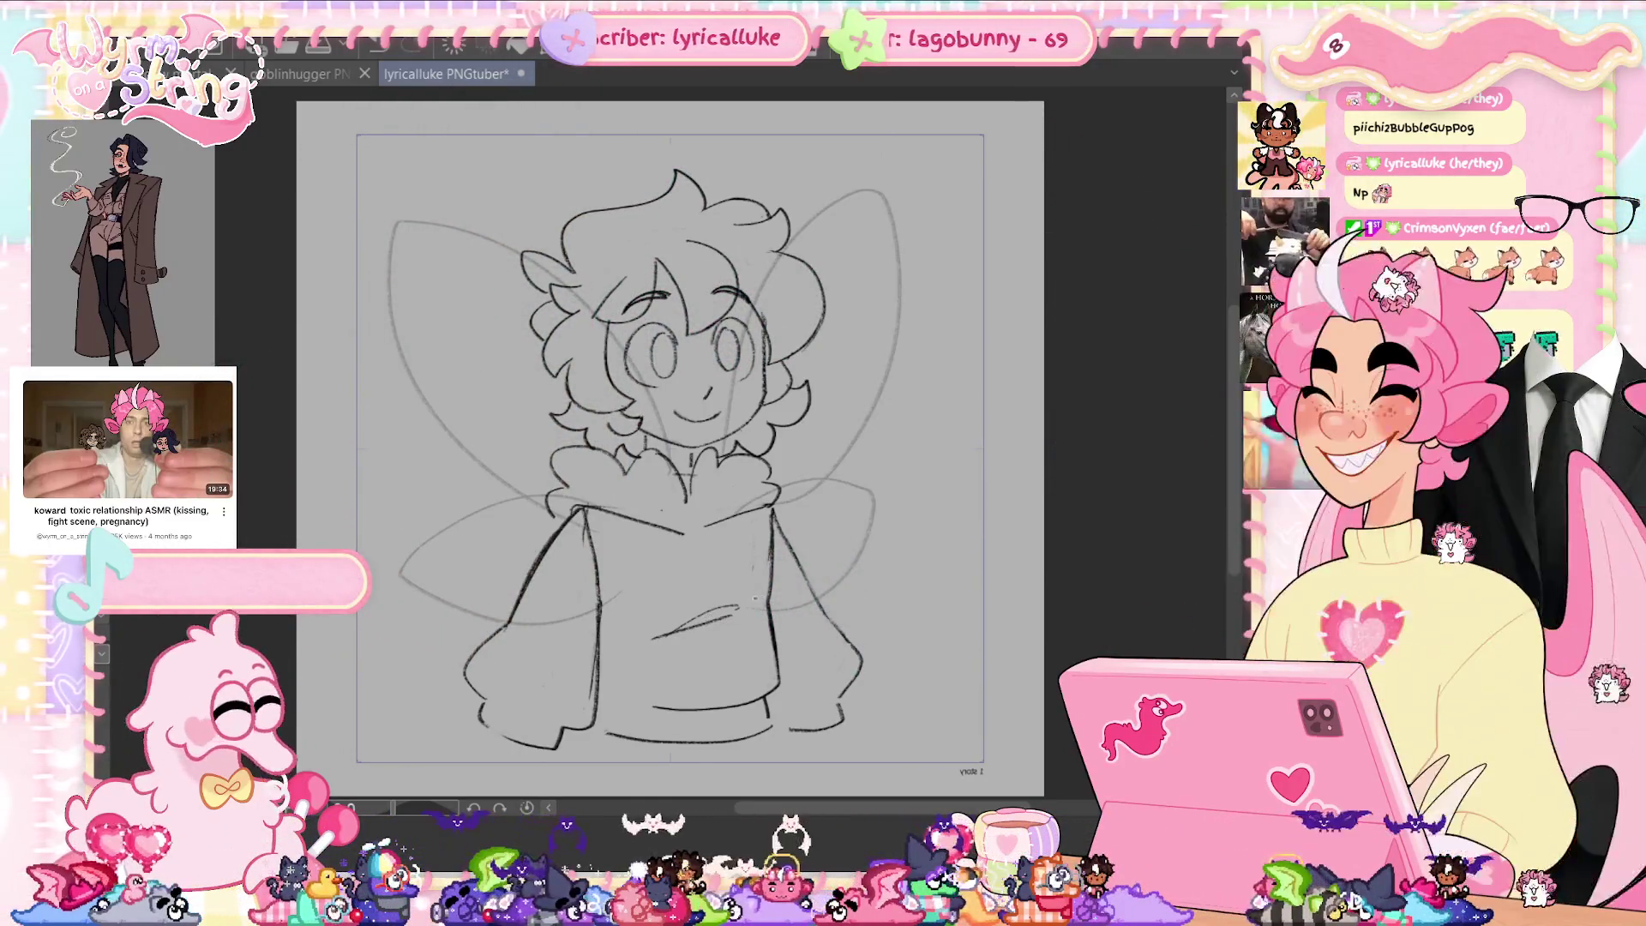
{"action": "left_click_drag", "start_coordinate": [713, 677], "coordinate": [712, 690]}
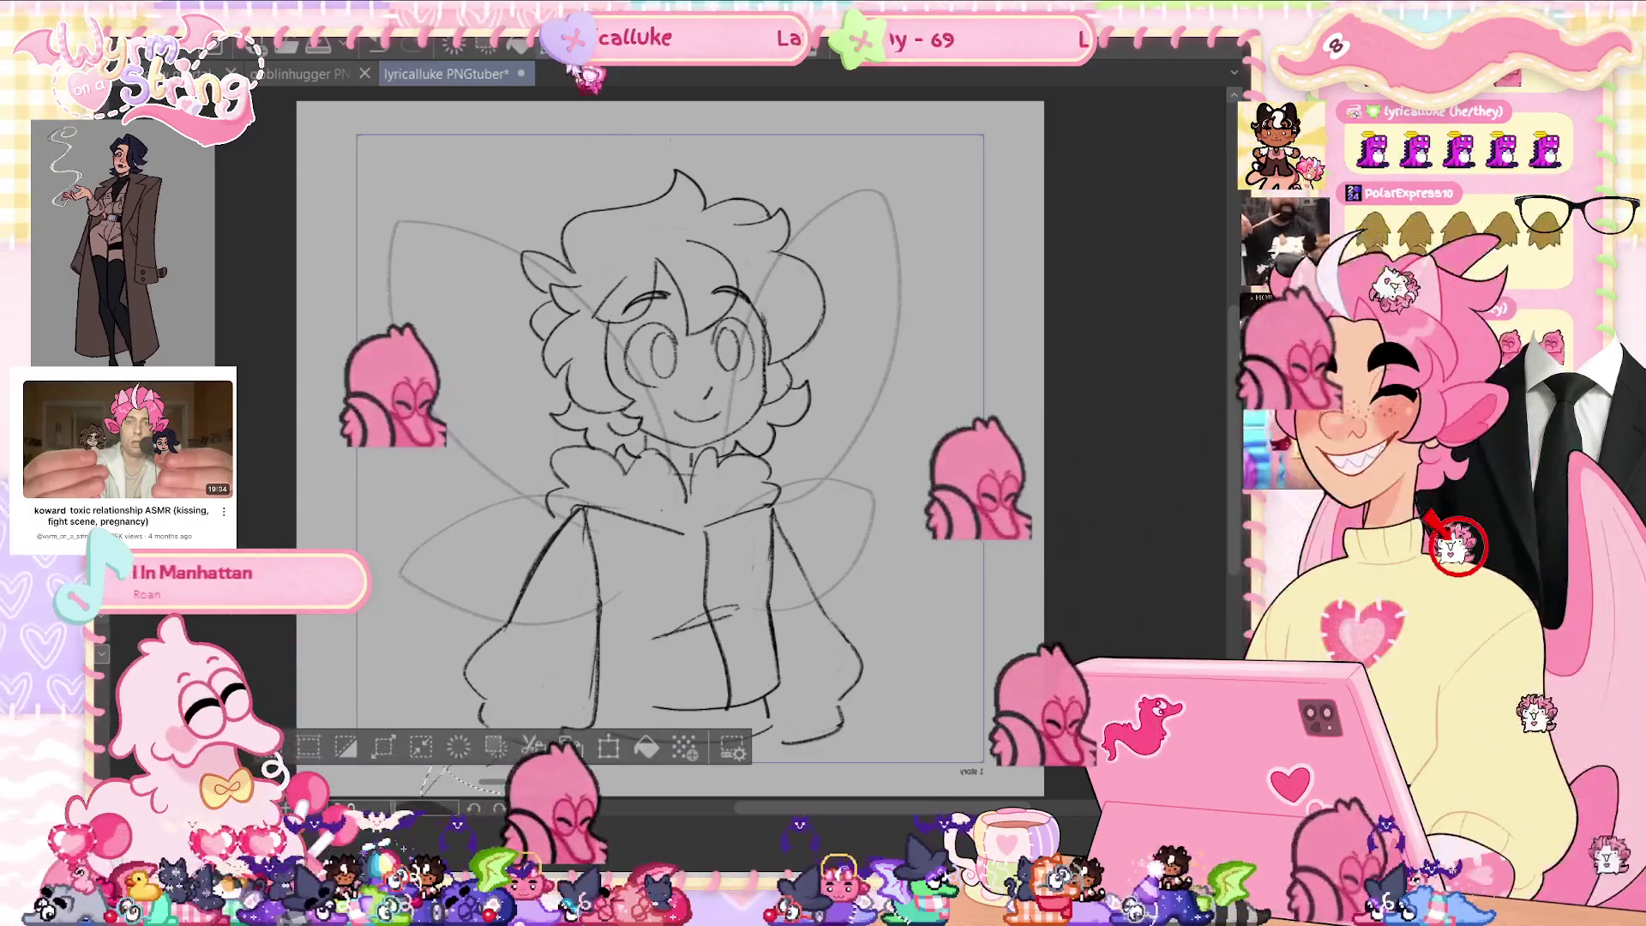
Shift the lower sketch, redraw the bottom-left sleeve cuff, unflip the view, and save.
{"action": "key", "text": "ctrl+t"}
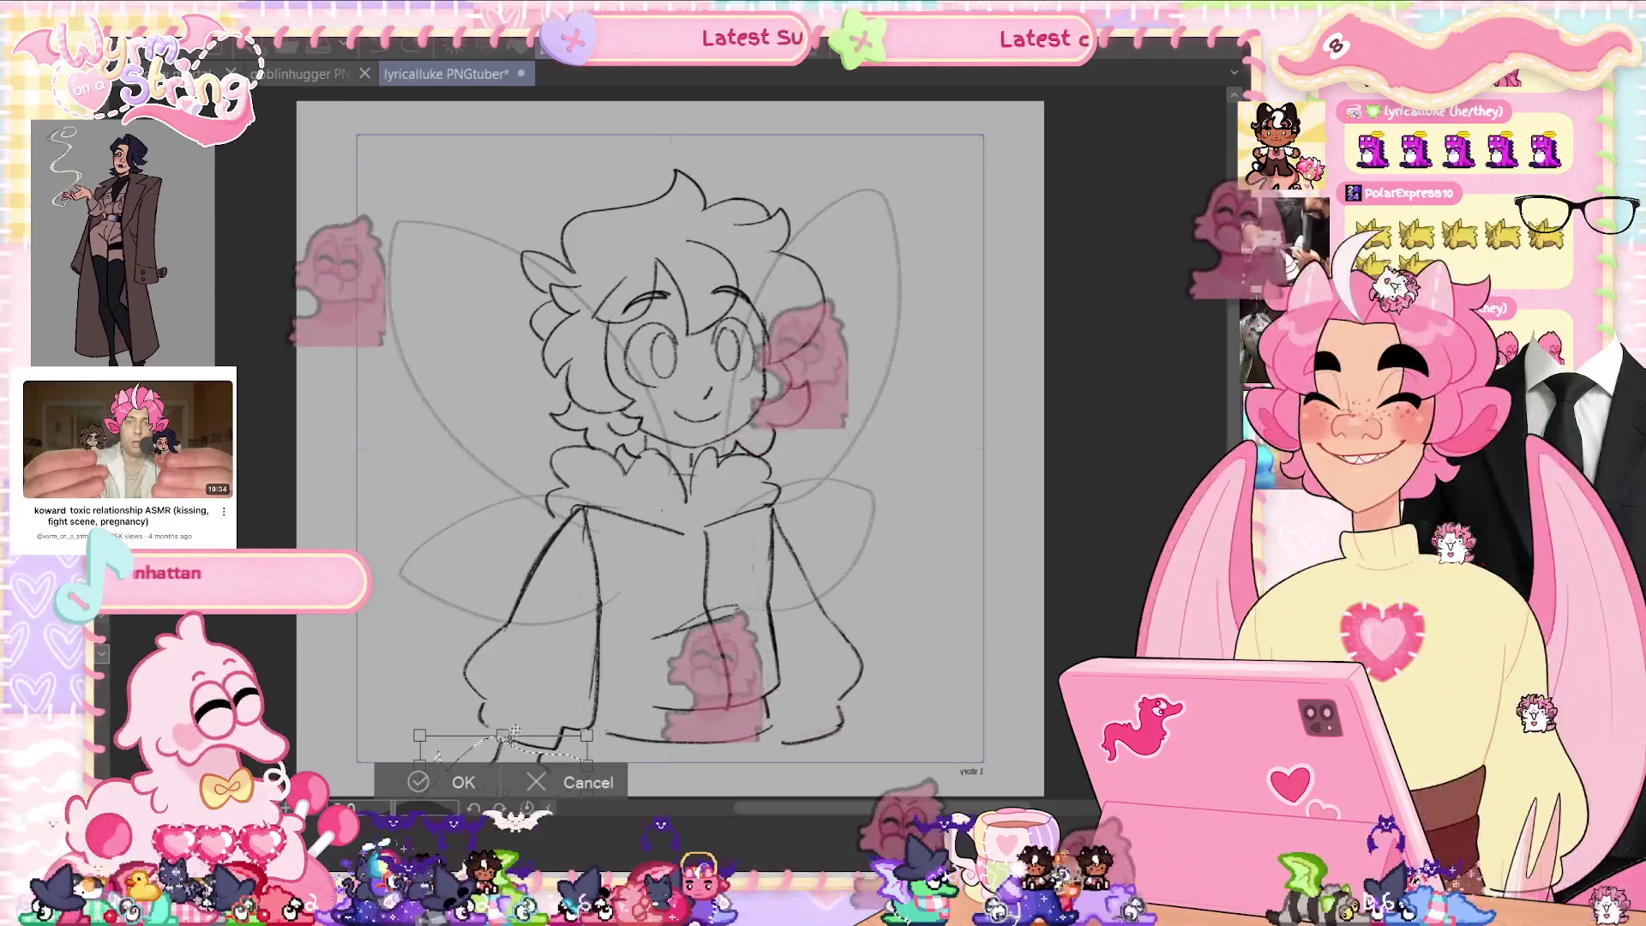
{"action": "scroll", "coordinate": [670, 446], "scroll_direction": "down", "scroll_amount": 2}
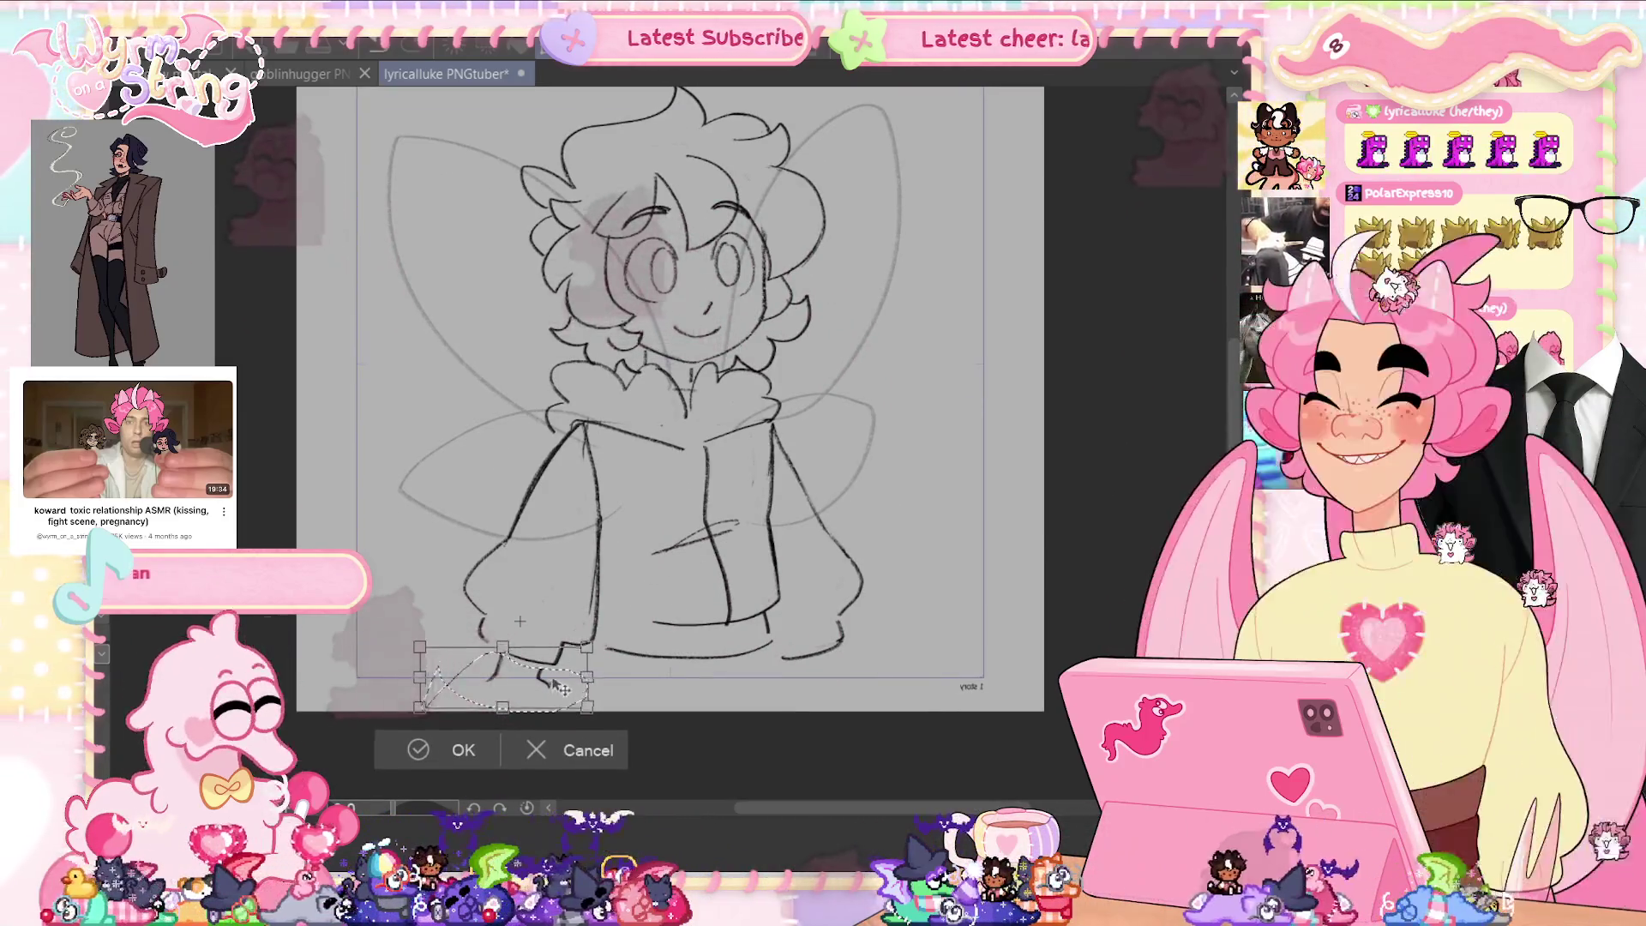
{"action": "left_click", "coordinate": [422, 742]}
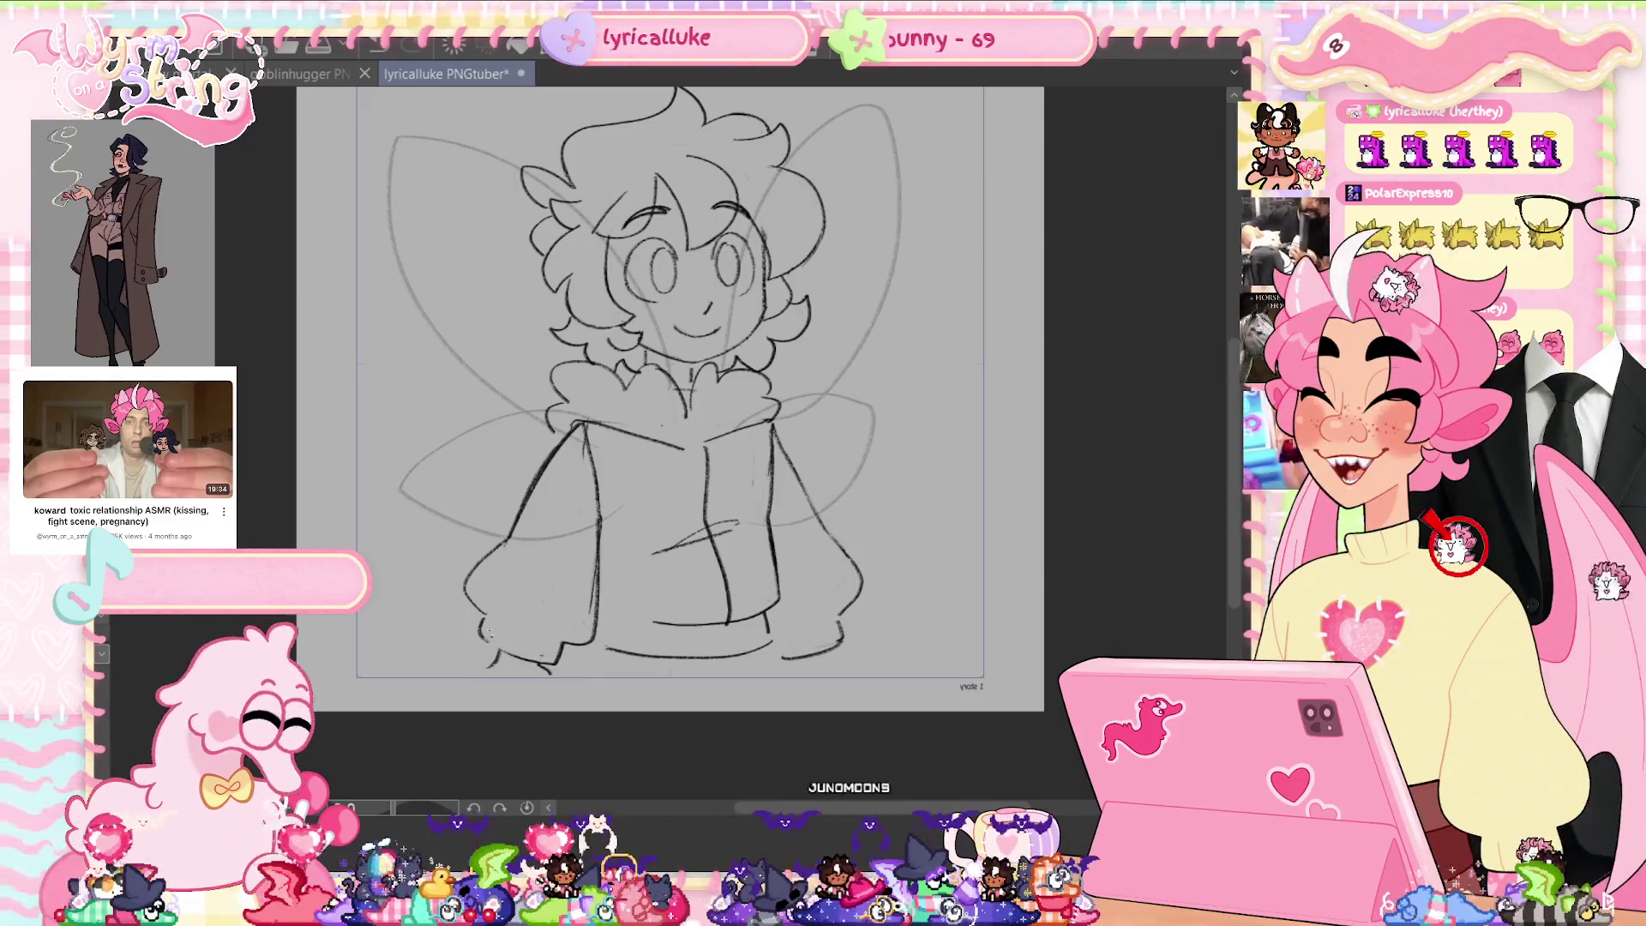
{"action": "left_click_drag", "start_coordinate": [476, 630], "coordinate": [544, 662]}
{"action": "key", "text": "h"}
{"action": "key", "text": "ctrl+s"}
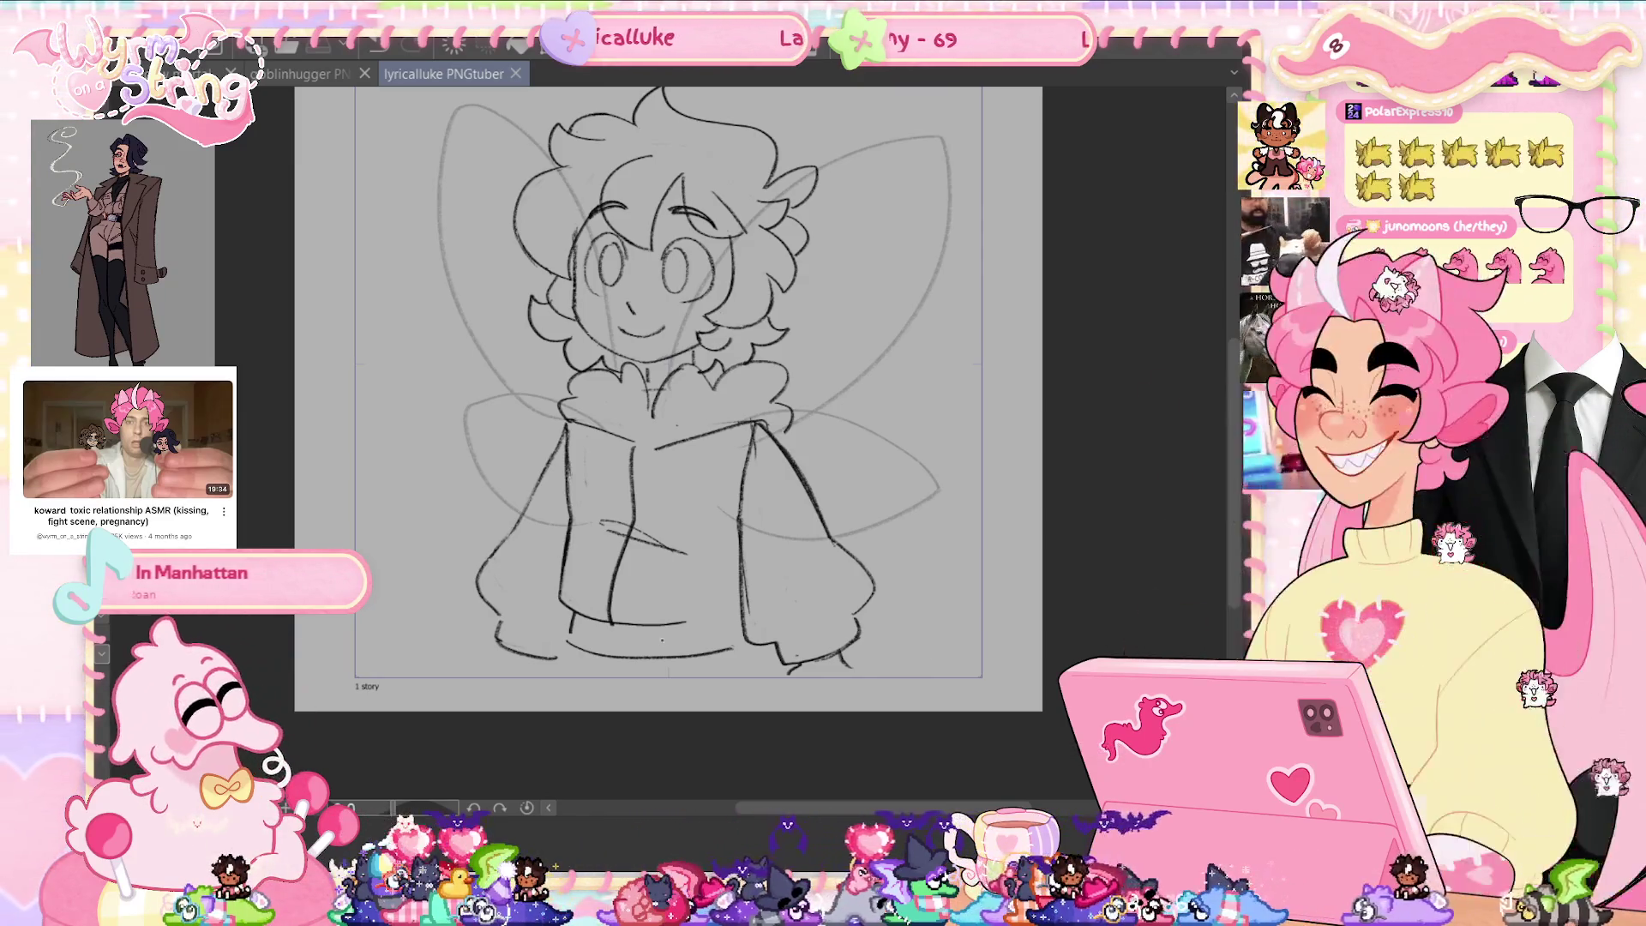
Add a short line at the hoodie's lower left plus a small mark, saving along the way.
{"action": "left_click_drag", "start_coordinate": [557, 549], "coordinate": [554, 601]}
{"action": "key", "text": "ctrl+z"}
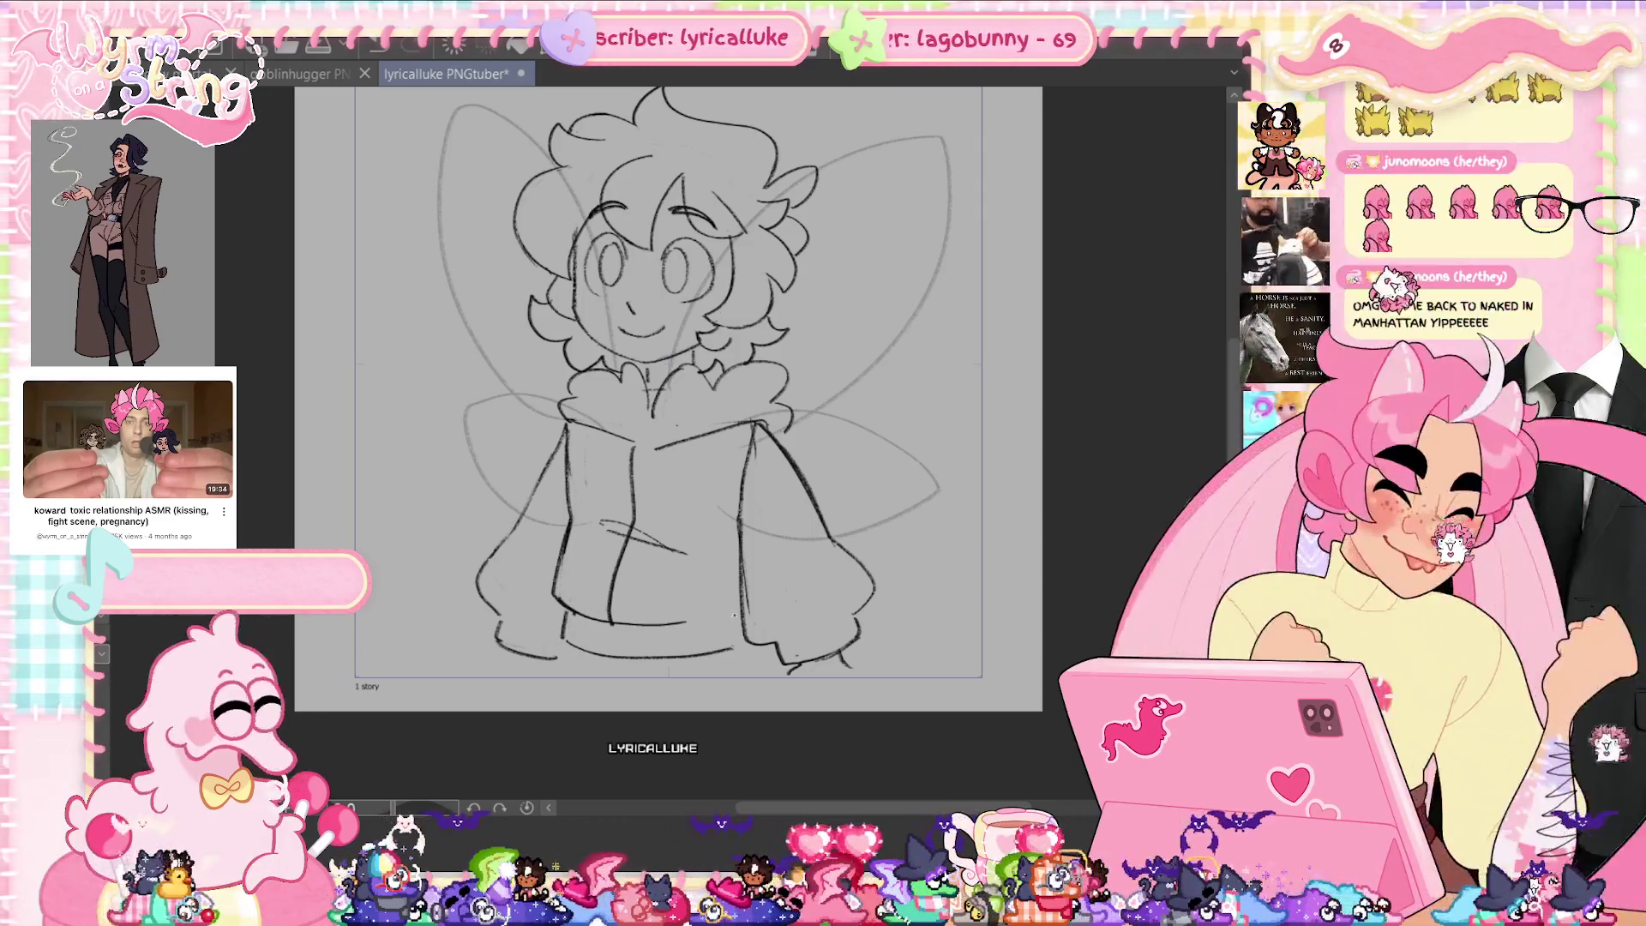
{"action": "key", "text": "ctrl+s"}
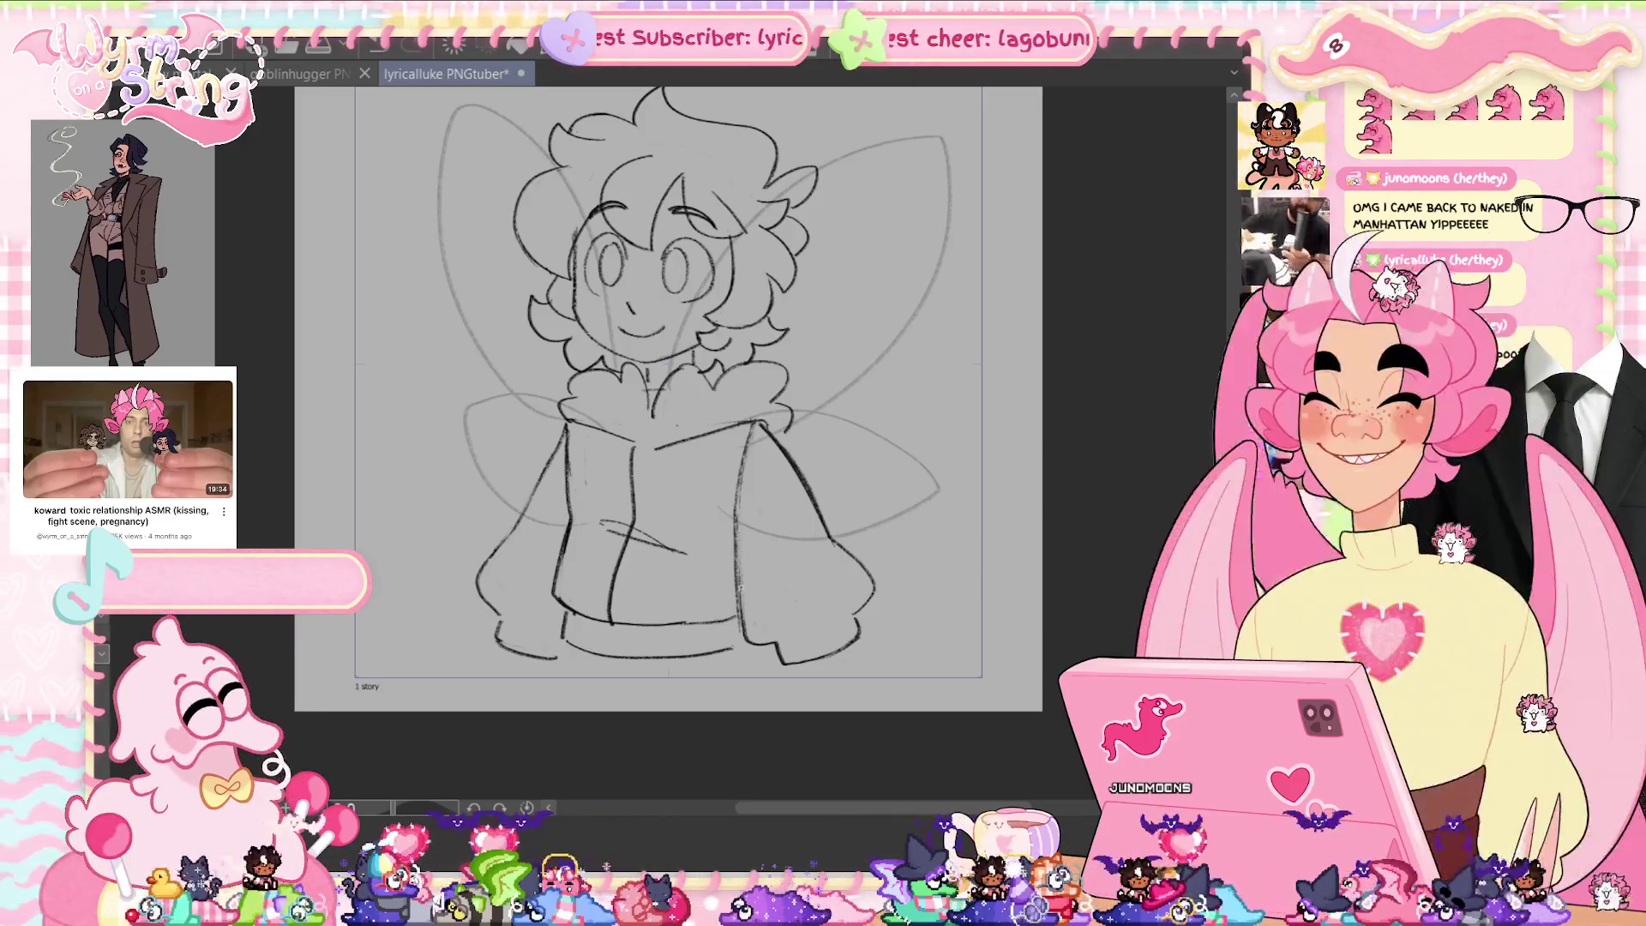
{"action": "key", "text": "ctrl+s"}
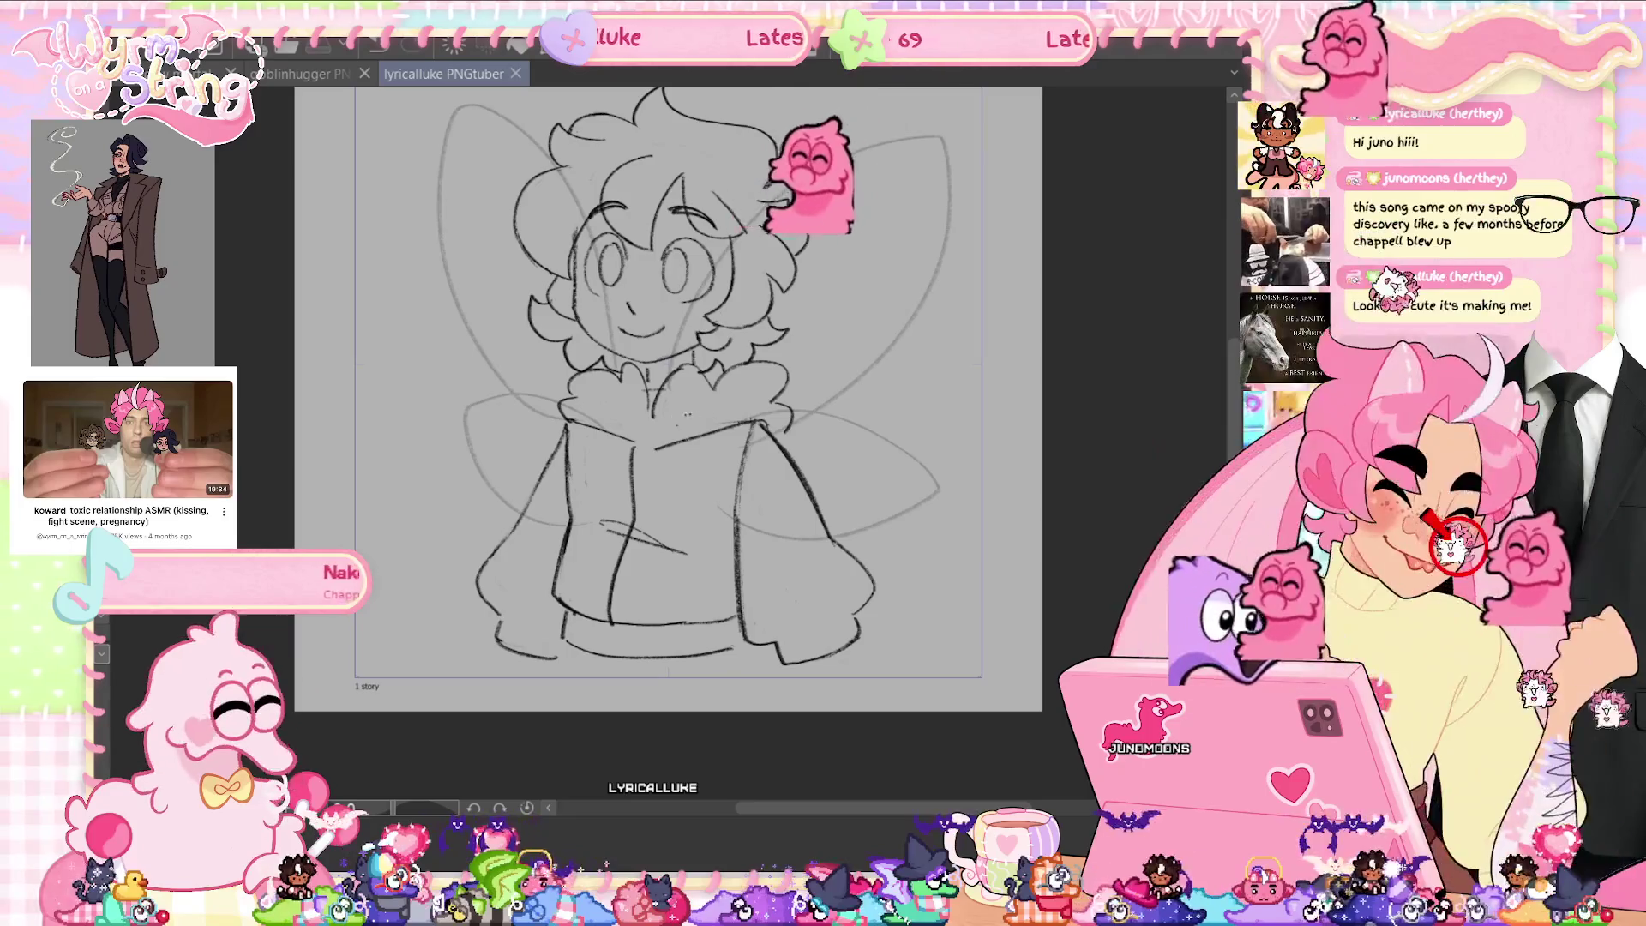
{"action": "left_click", "coordinate": [568, 437]}
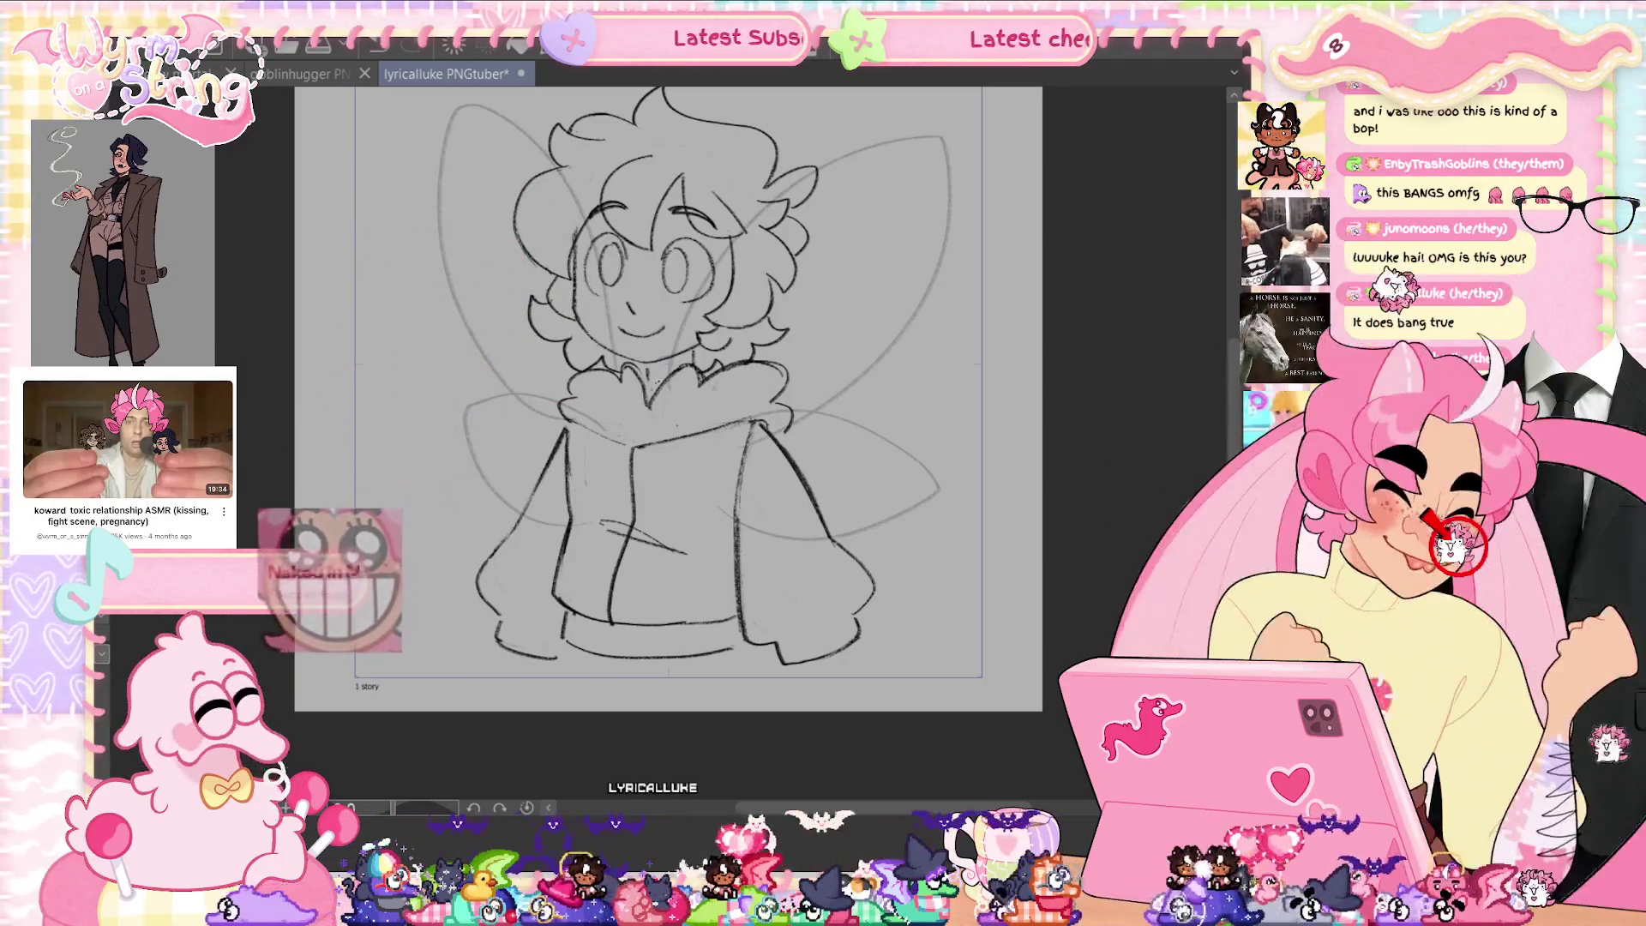
{"action": "key", "text": "ctrl+s"}
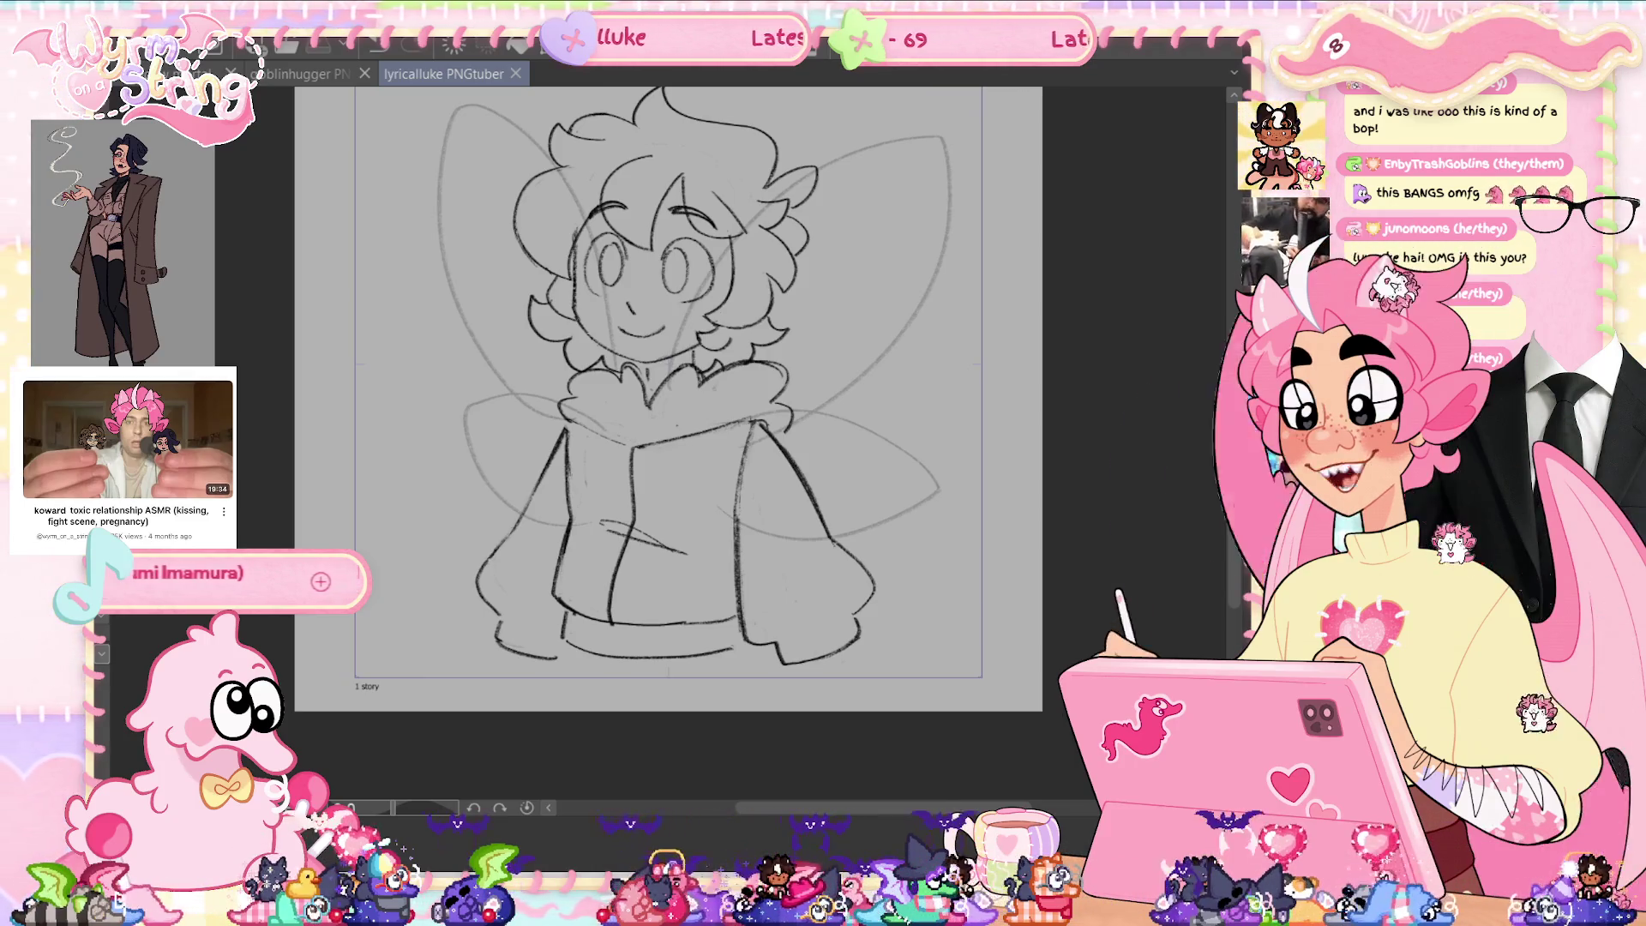
{"action": "scroll", "coordinate": [669, 437], "scroll_direction": "up", "scroll_amount": 2}
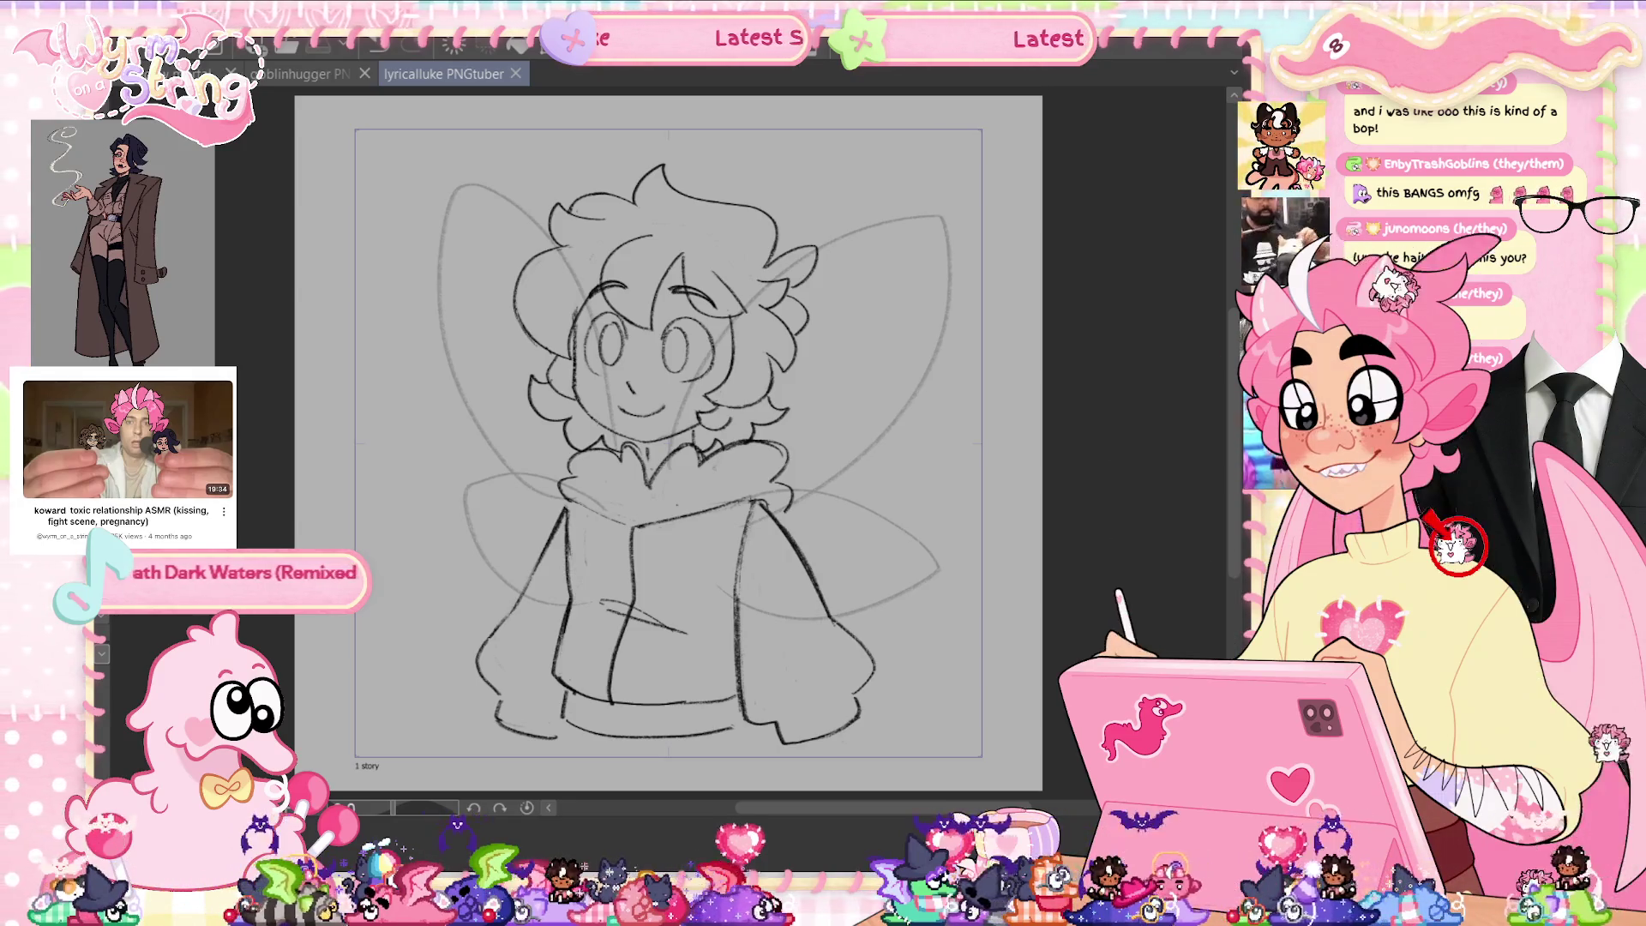
Mark the left shoulder, then scale the whole sketch up toward the bottom left and save.
{"action": "mouse_move", "coordinate": [557, 525]}
{"action": "left_mouse_down"}
{"action": "mouse_move", "coordinate": [567, 504]}
{"action": "mouse_move", "coordinate": [624, 520]}
{"action": "left_mouse_up"}
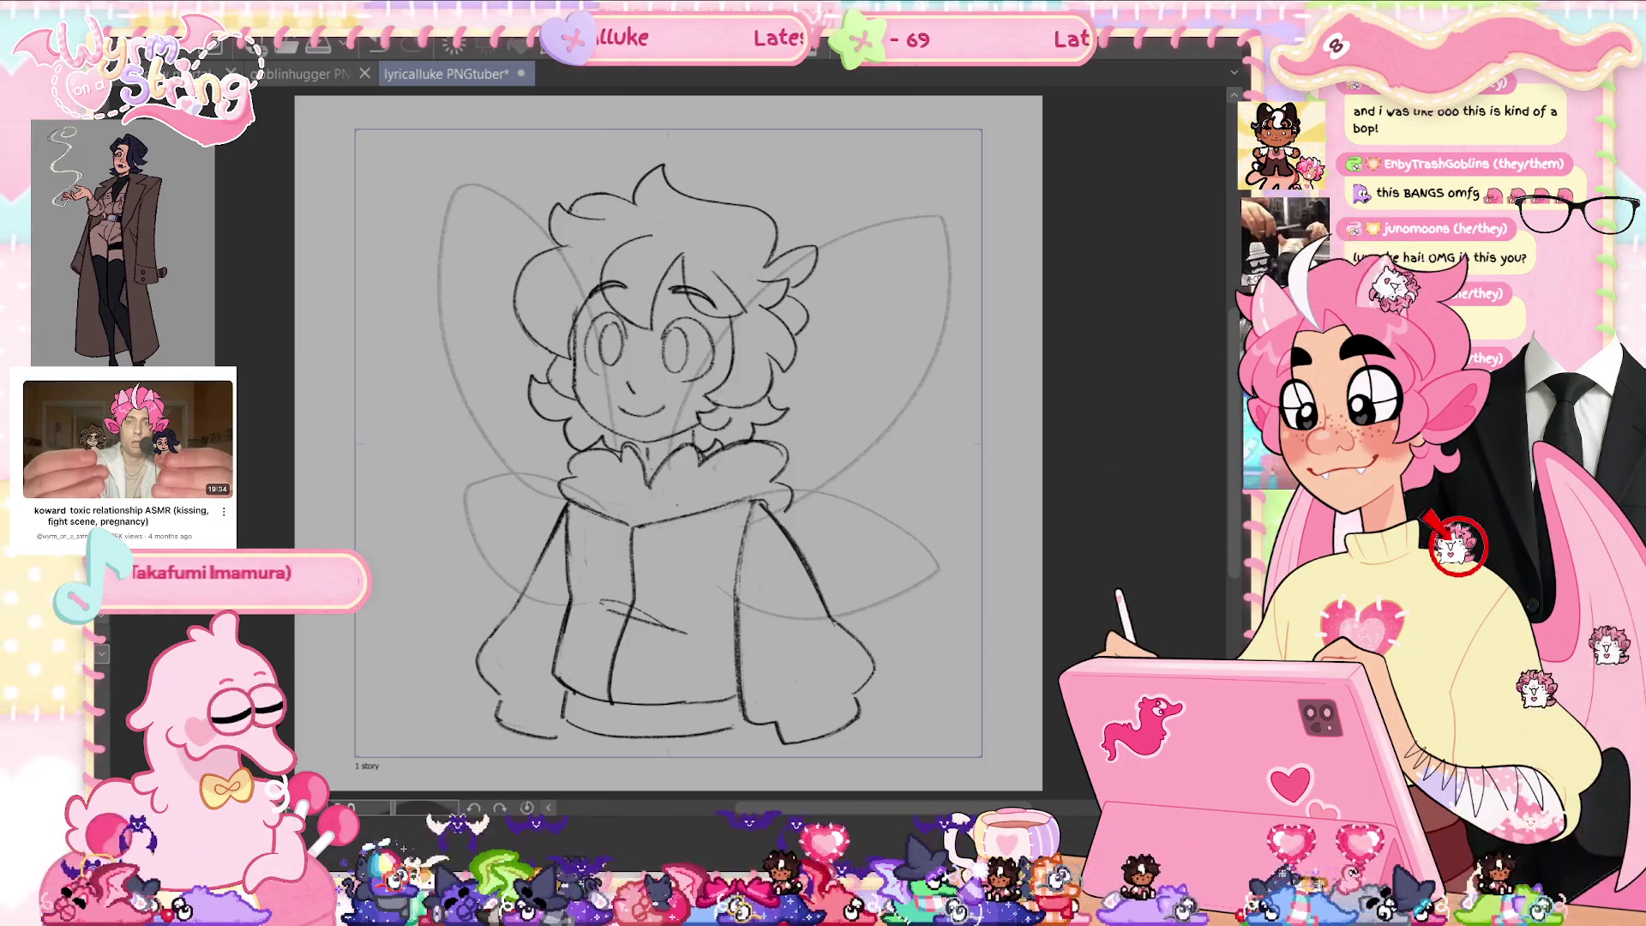
{"action": "key", "text": "ctrl+t"}
{"action": "left_click_drag", "start_coordinate": [694, 162], "coordinate": [693, 135]}
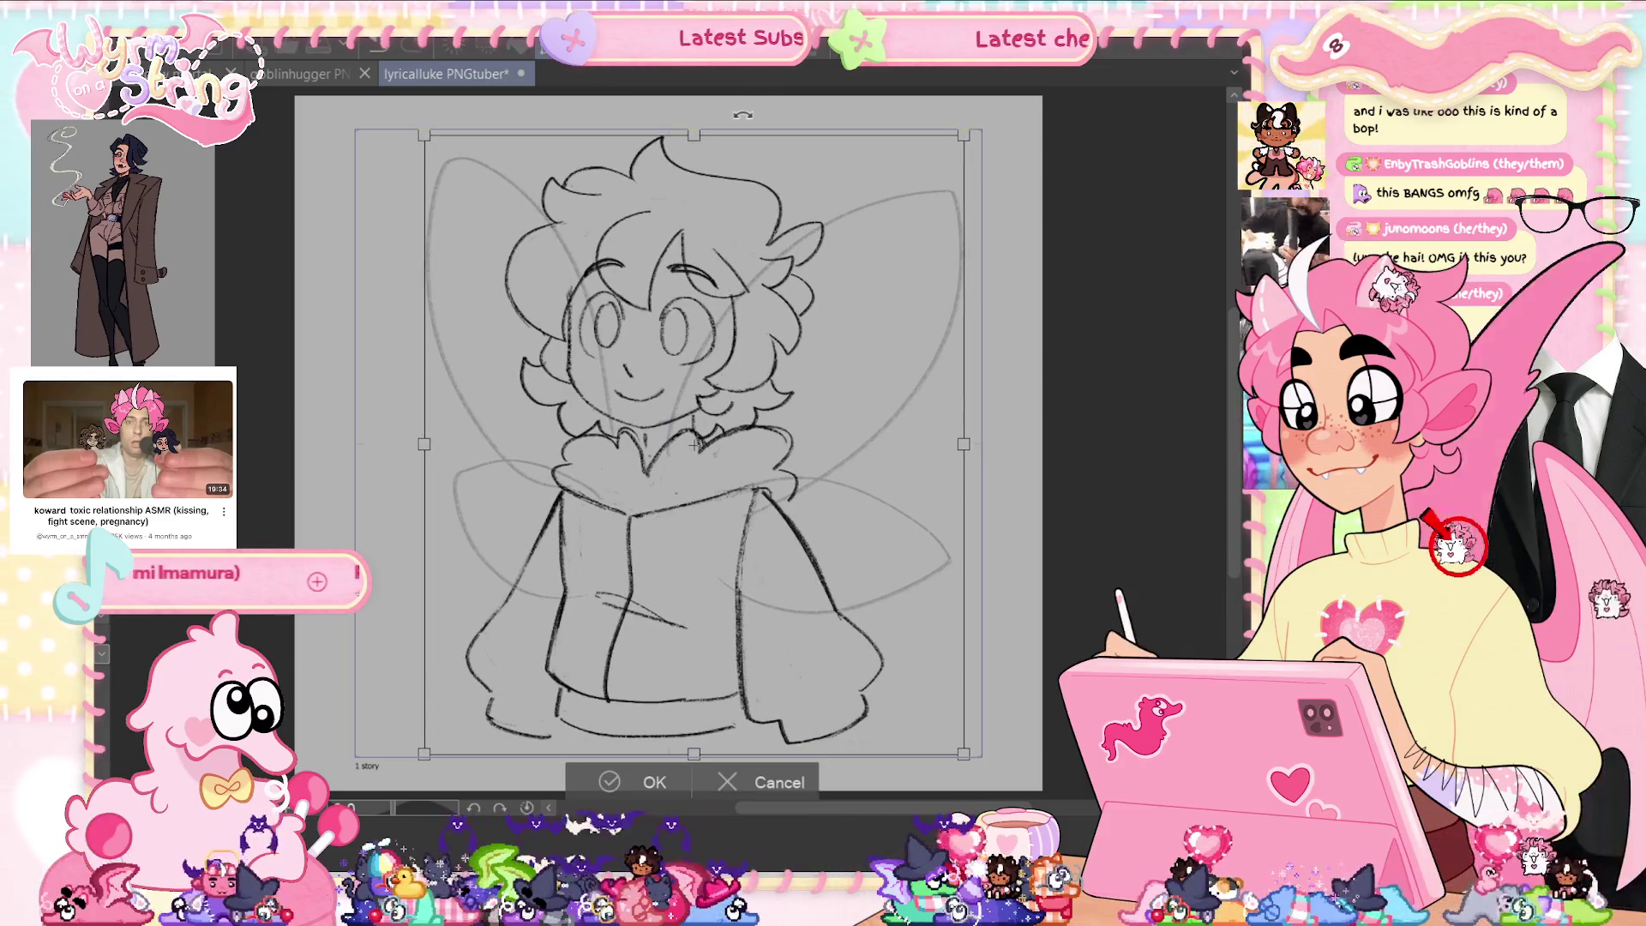
{"action": "scroll", "coordinate": [686, 428], "scroll_direction": "down", "scroll_amount": 2}
{"action": "left_click_drag", "start_coordinate": [424, 677], "coordinate": [394, 710]}
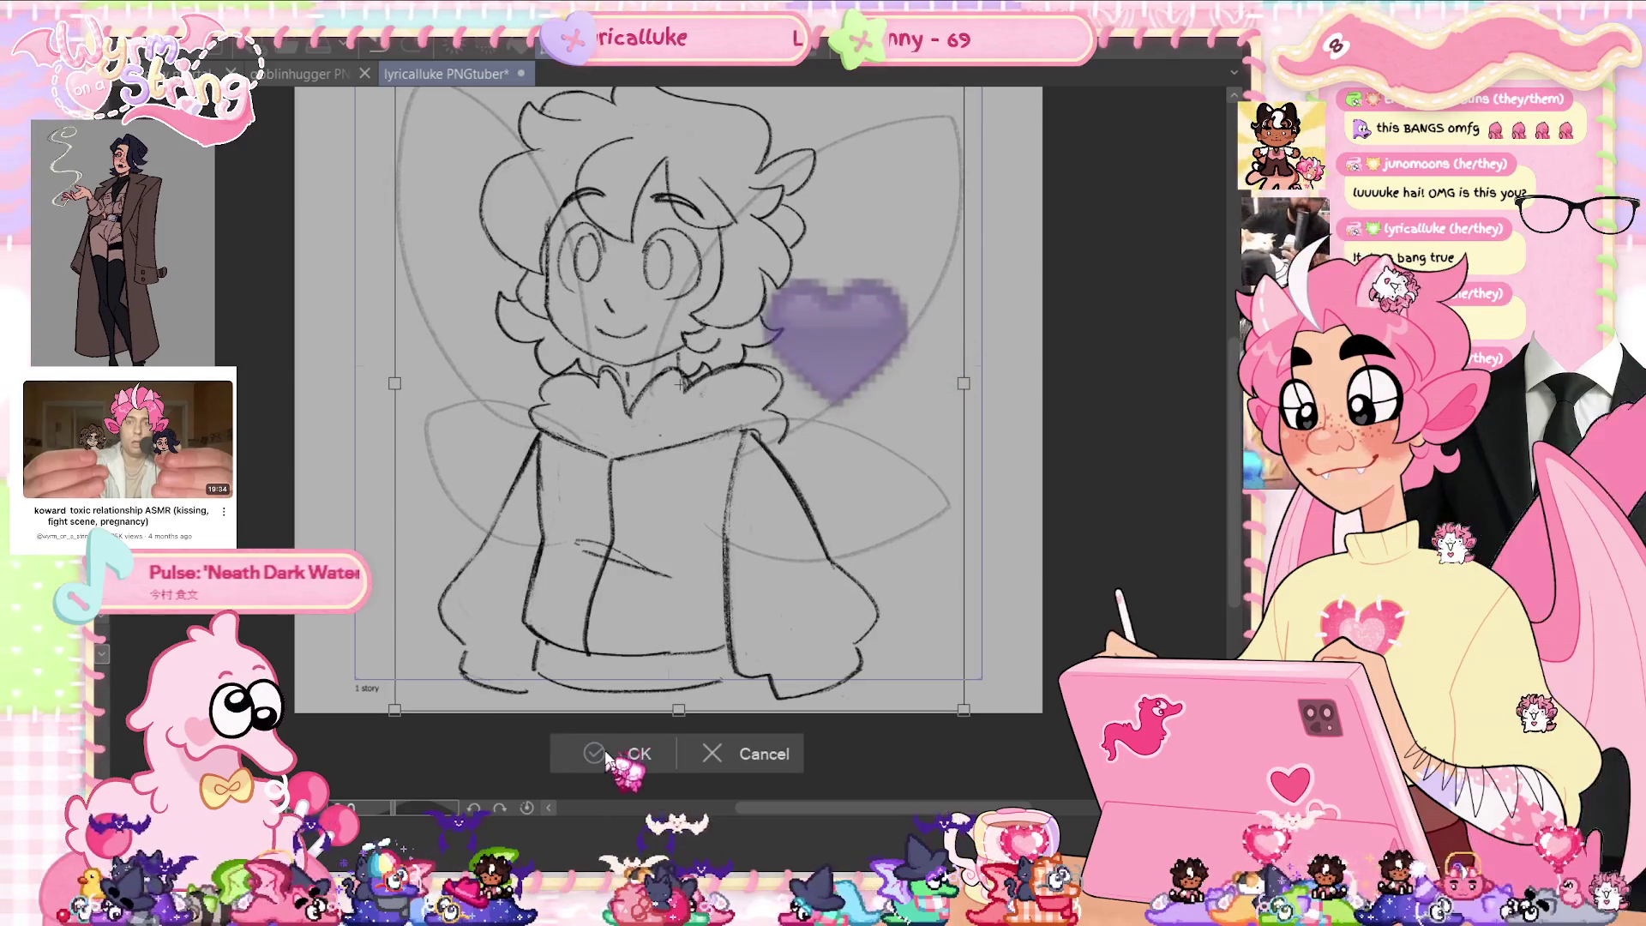
{"action": "left_click", "coordinate": [638, 753]}
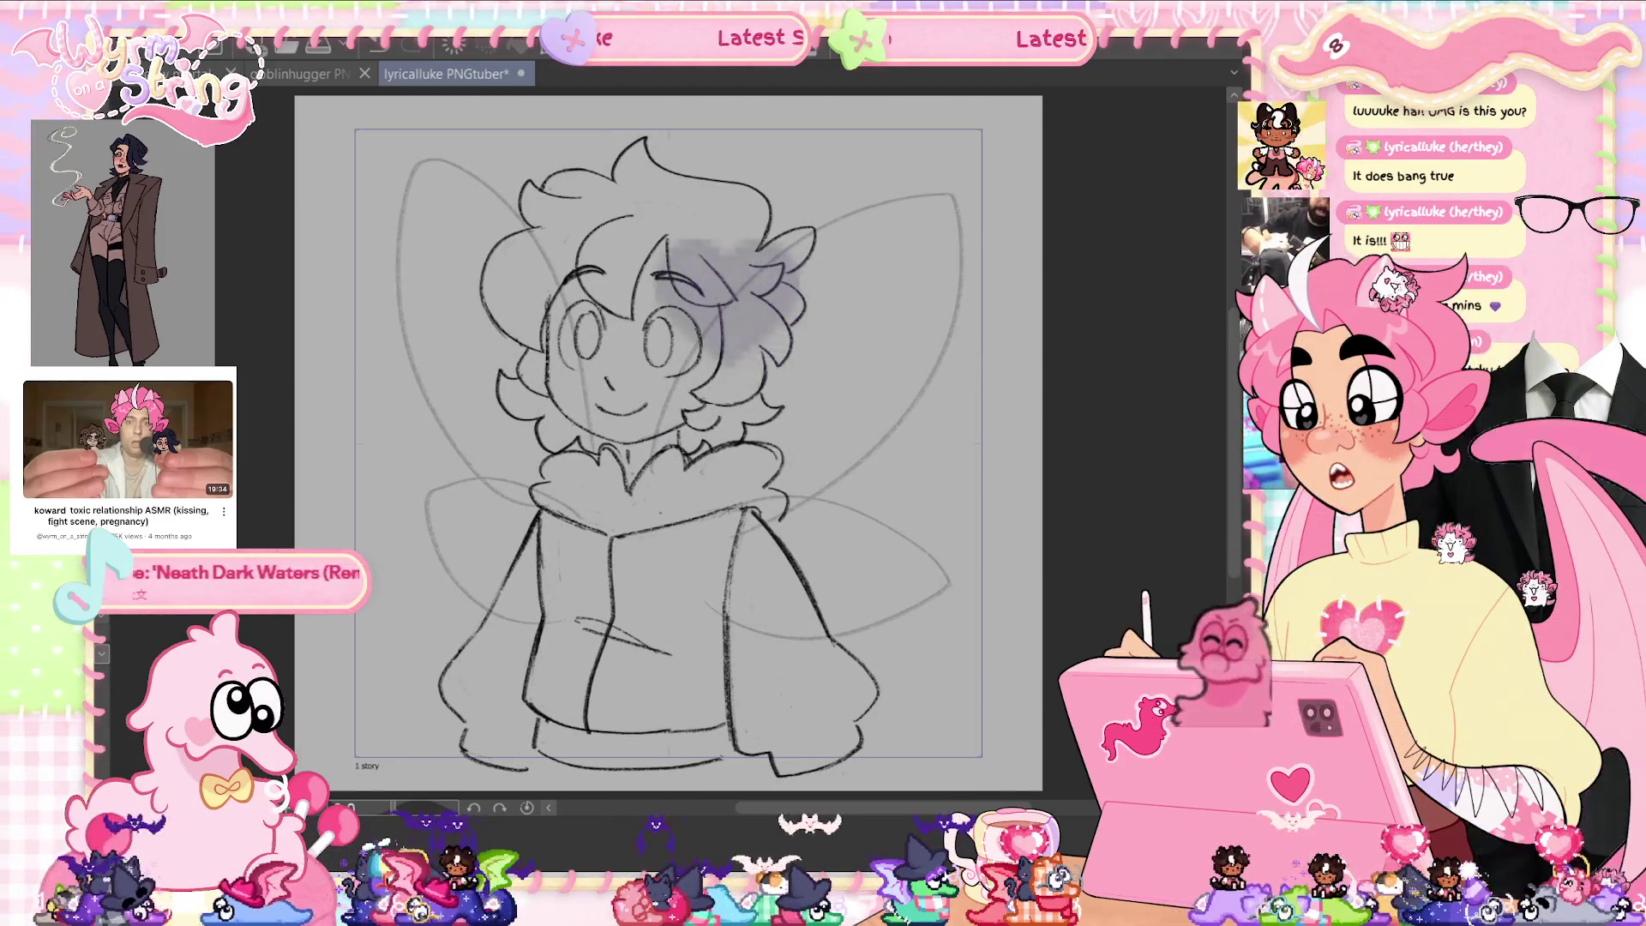
{"action": "key", "text": "ctrl+s"}
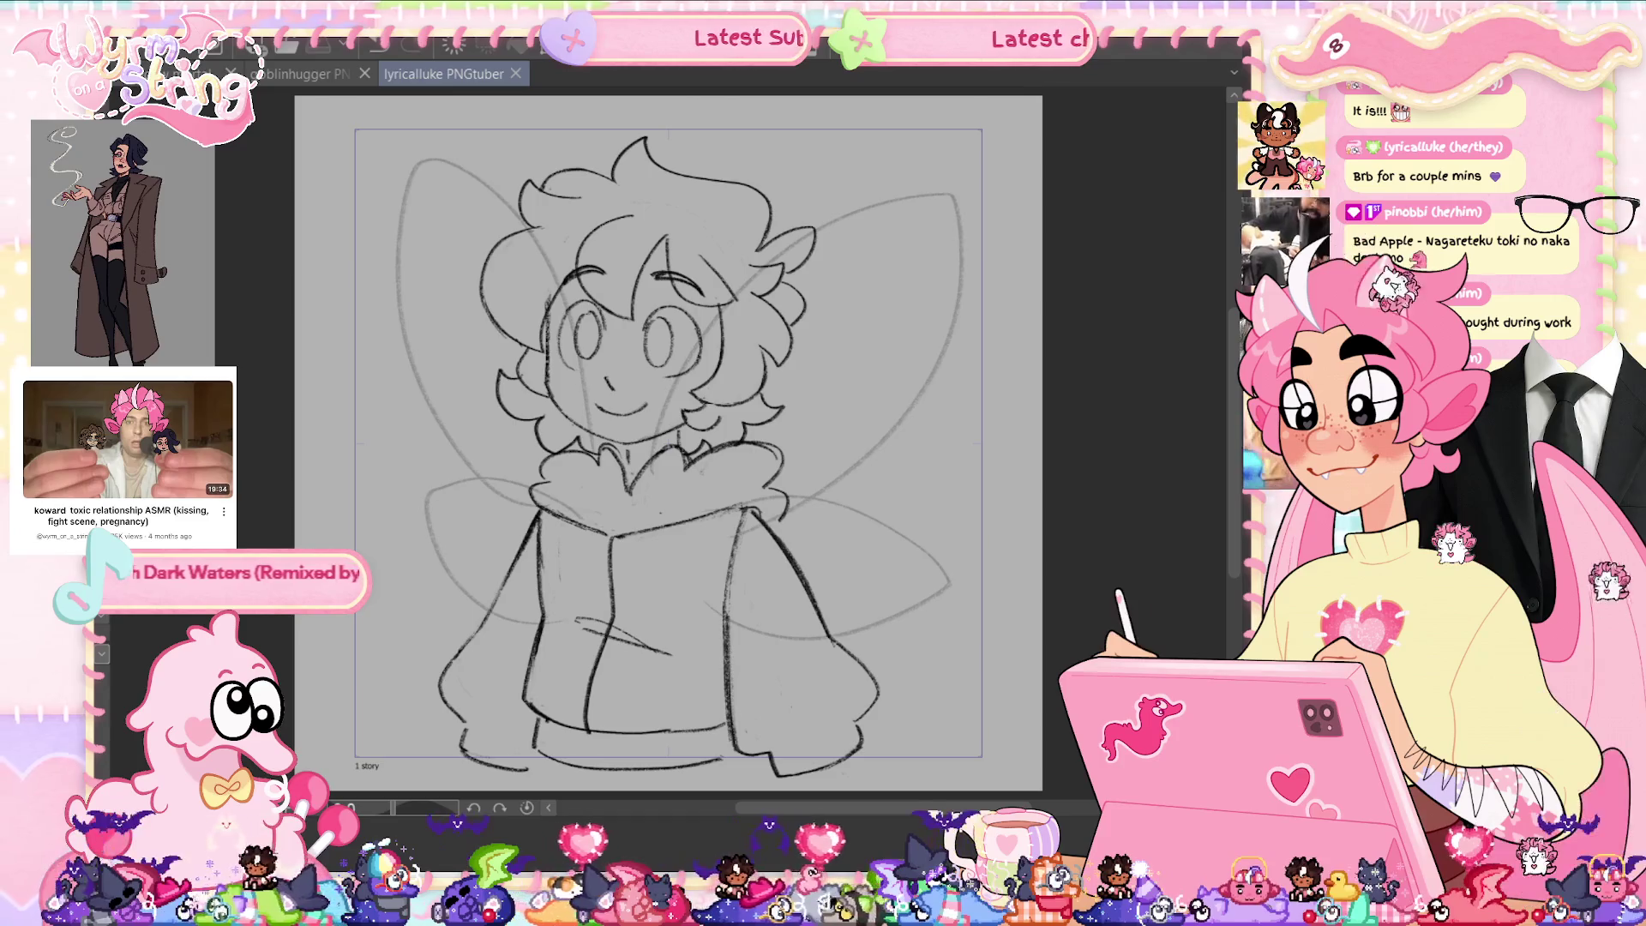
In the mirrored view, draw a chin line along the collar, then lasso and transform the head.
{"action": "key", "text": "h"}
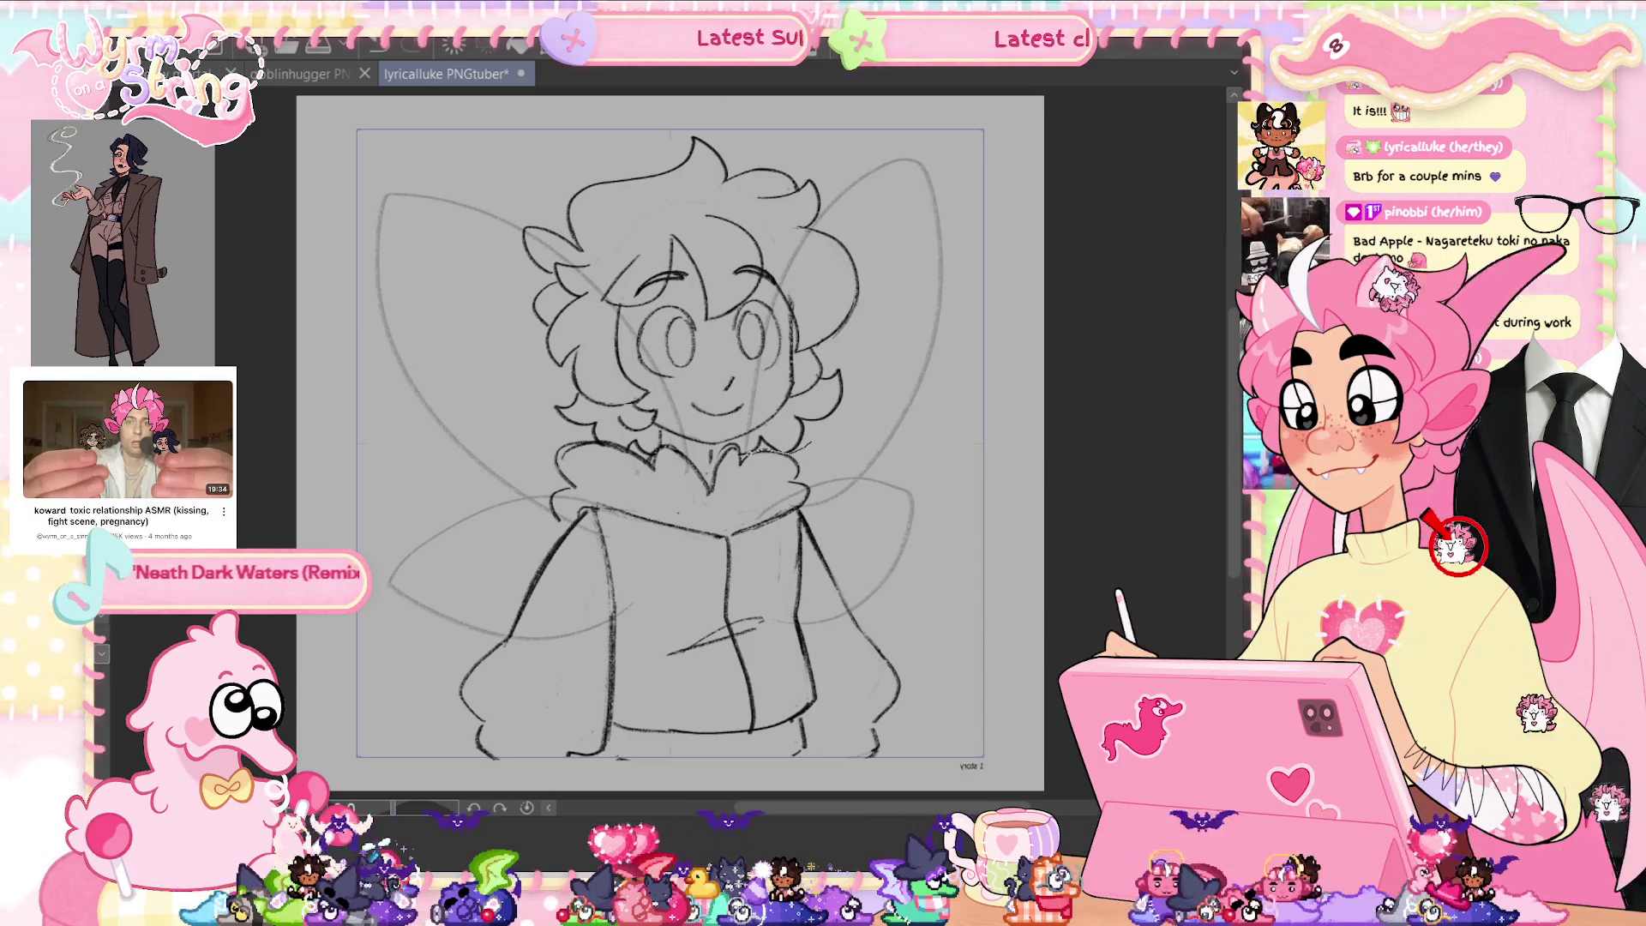
{"action": "left_click_drag", "start_coordinate": [736, 448], "coordinate": [664, 442]}
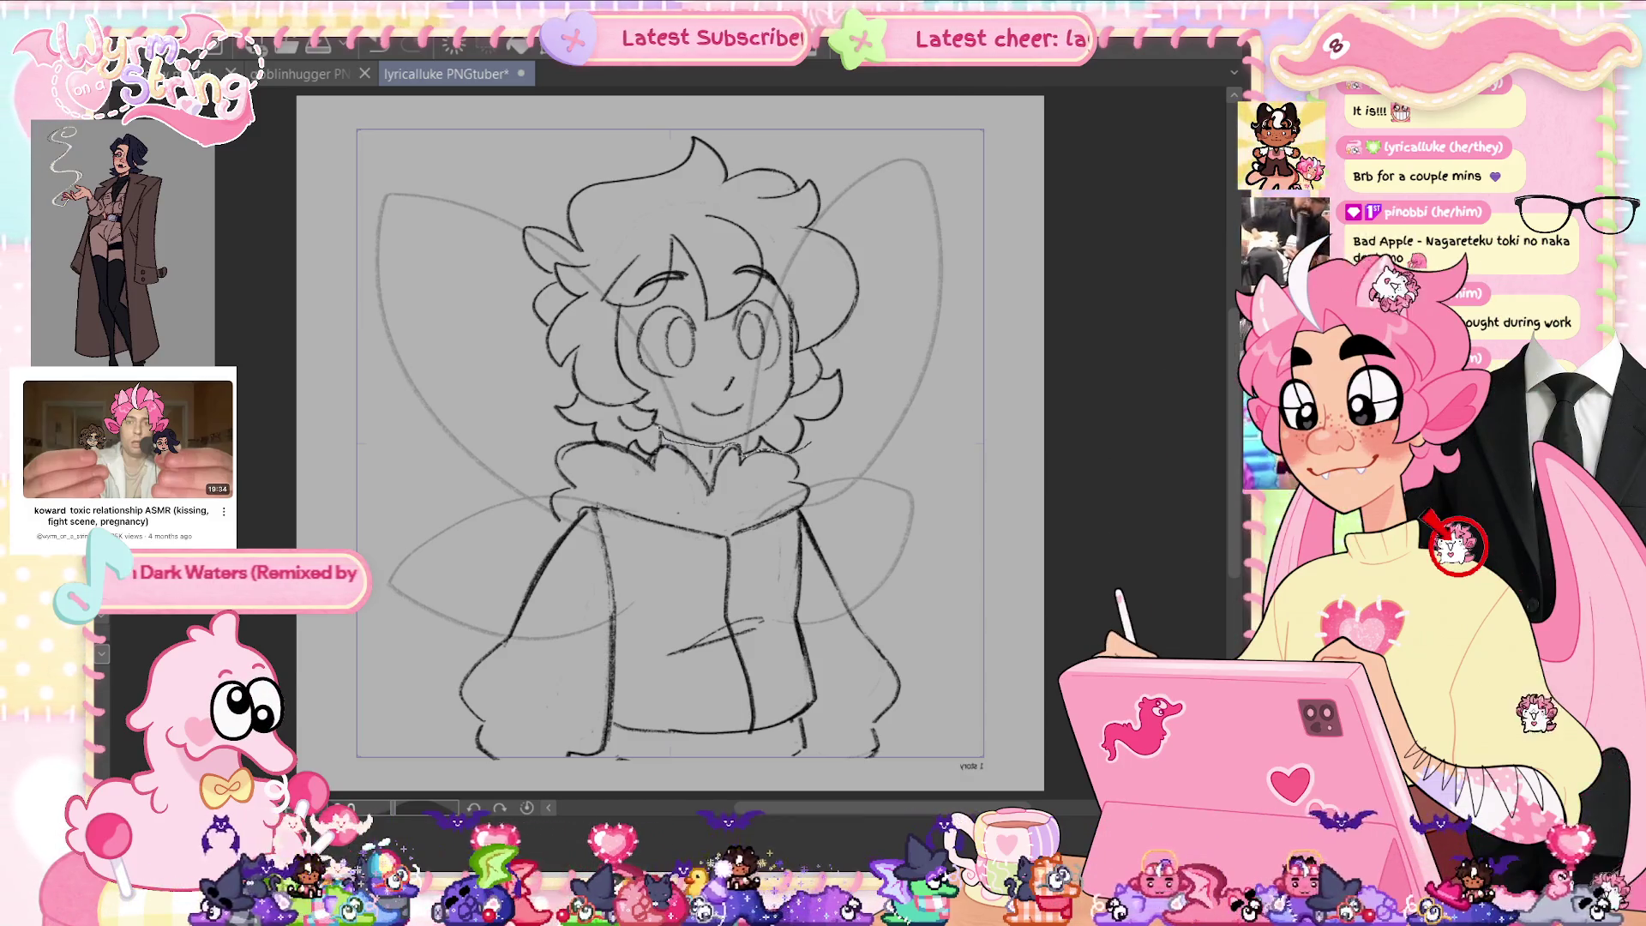
{"action": "mouse_move", "coordinate": [604, 442]}
{"action": "left_mouse_down"}
{"action": "mouse_move", "coordinate": [585, 117]}
{"action": "mouse_move", "coordinate": [934, 298]}
{"action": "mouse_move", "coordinate": [849, 429]}
{"action": "left_mouse_up"}
{"action": "key", "text": "ctrl+t"}
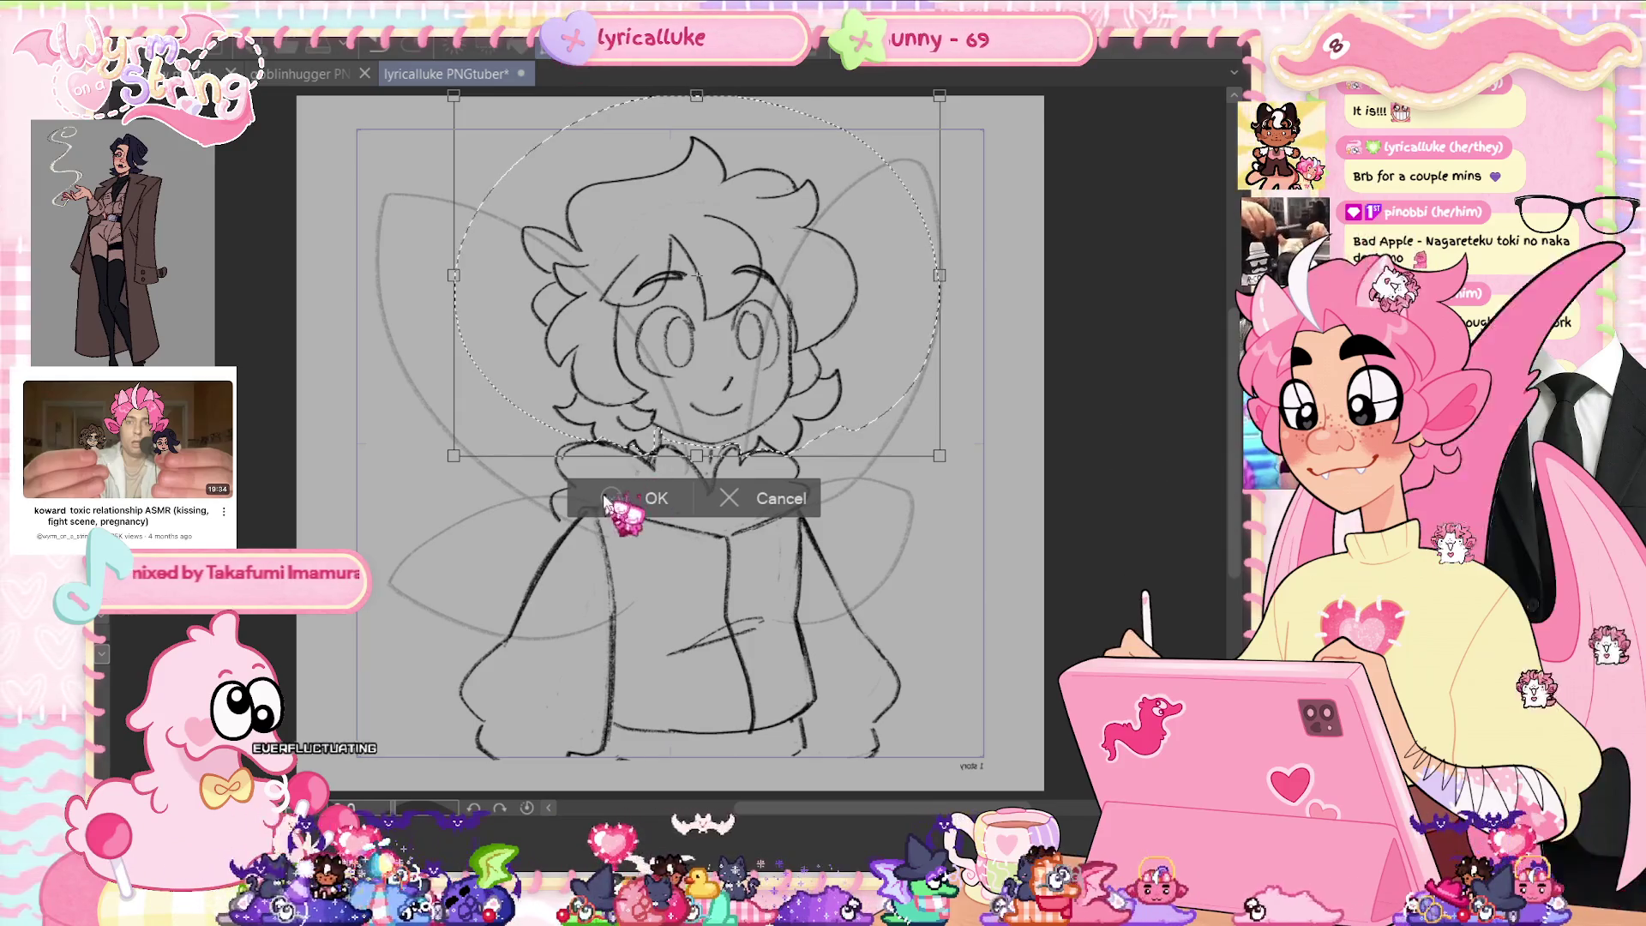
{"action": "left_click", "coordinate": [635, 498]}
Check the head mirrored, deselect, save the PNGtuber file, and flip the view back.
{"action": "key", "text": "h"}
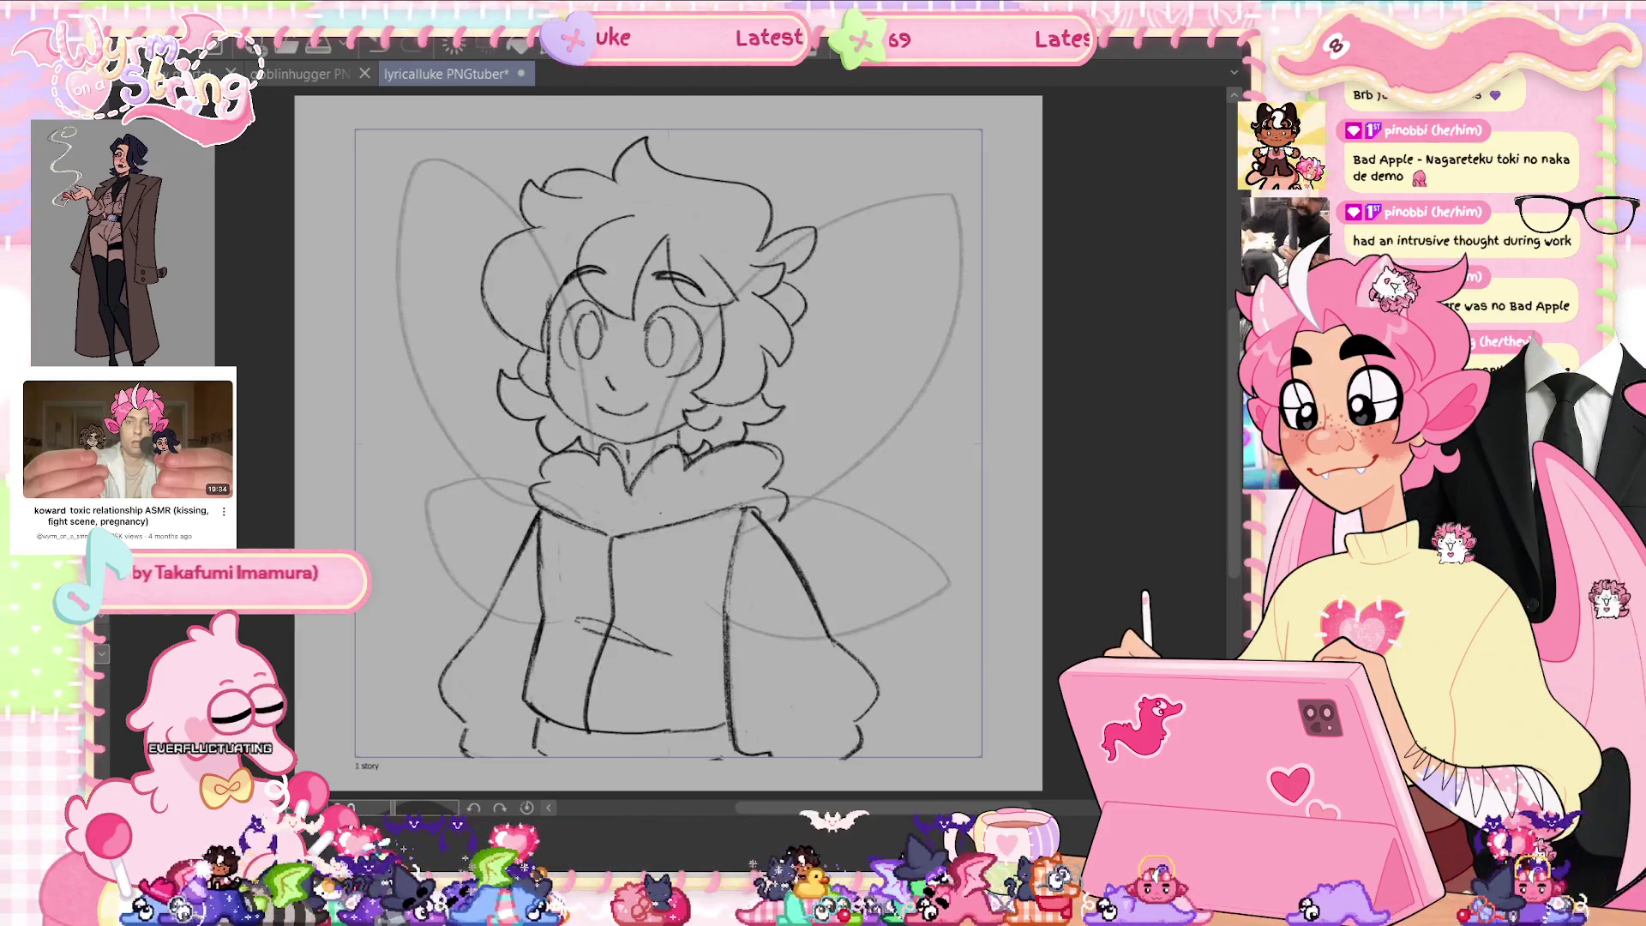
{"action": "key", "text": "ctrl+d"}
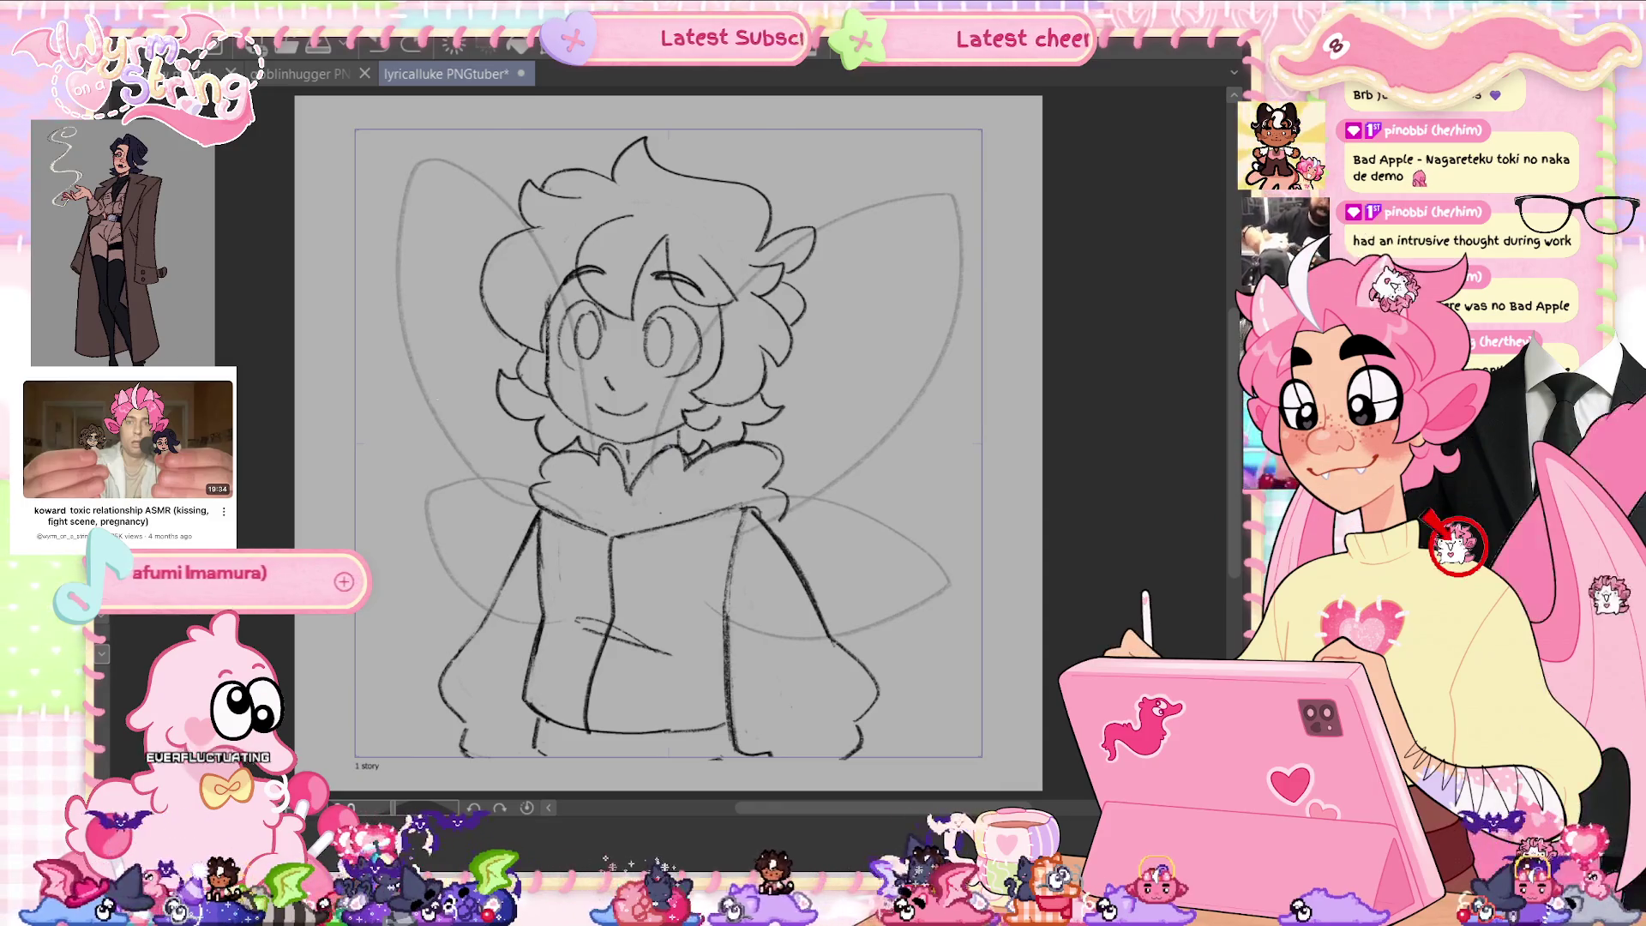
{"action": "key", "text": "ctrl+s"}
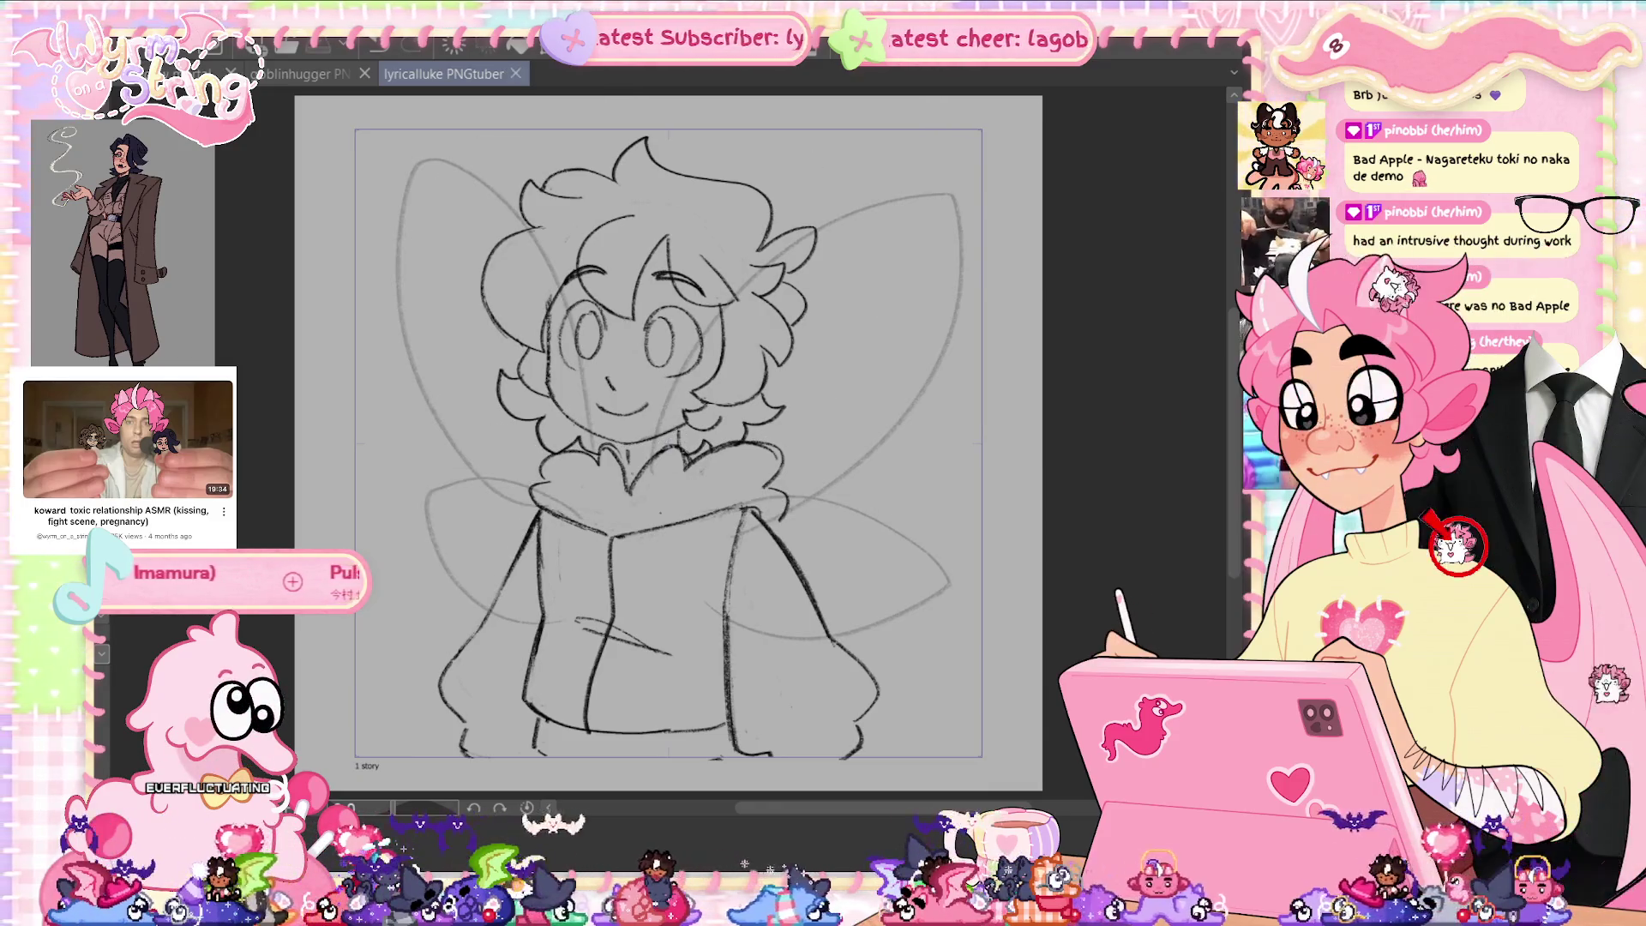
{"action": "key", "text": "h"}
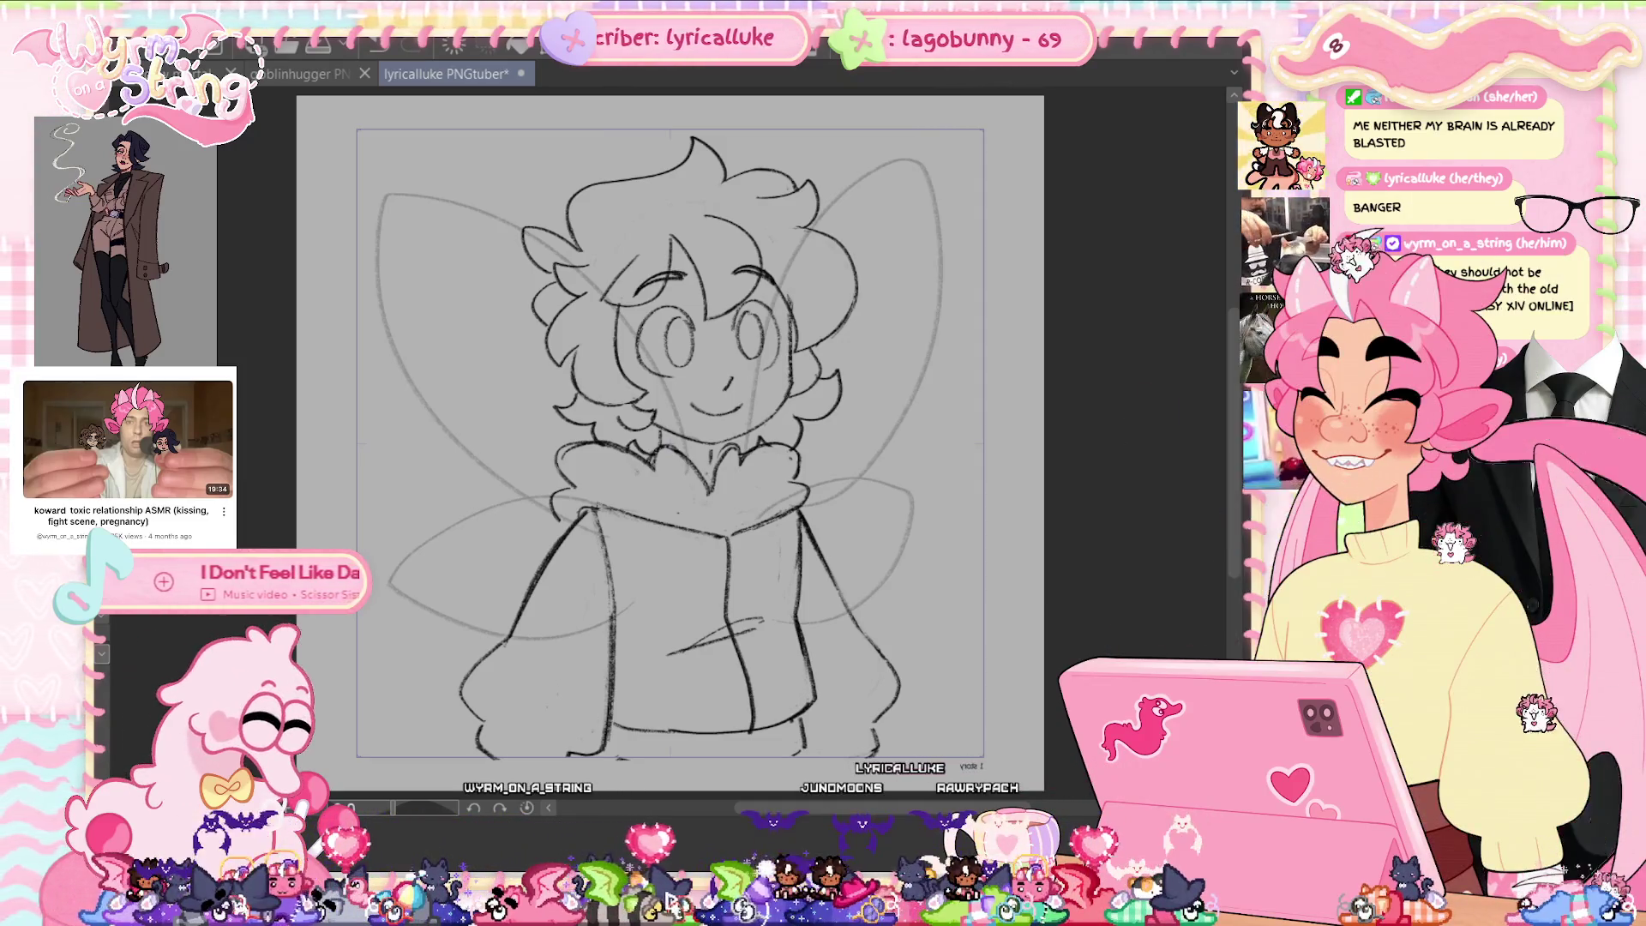
Undo the horizontal flip so the canvas view returns to normal orientation.
{"action": "key", "text": "ctrl+z"}
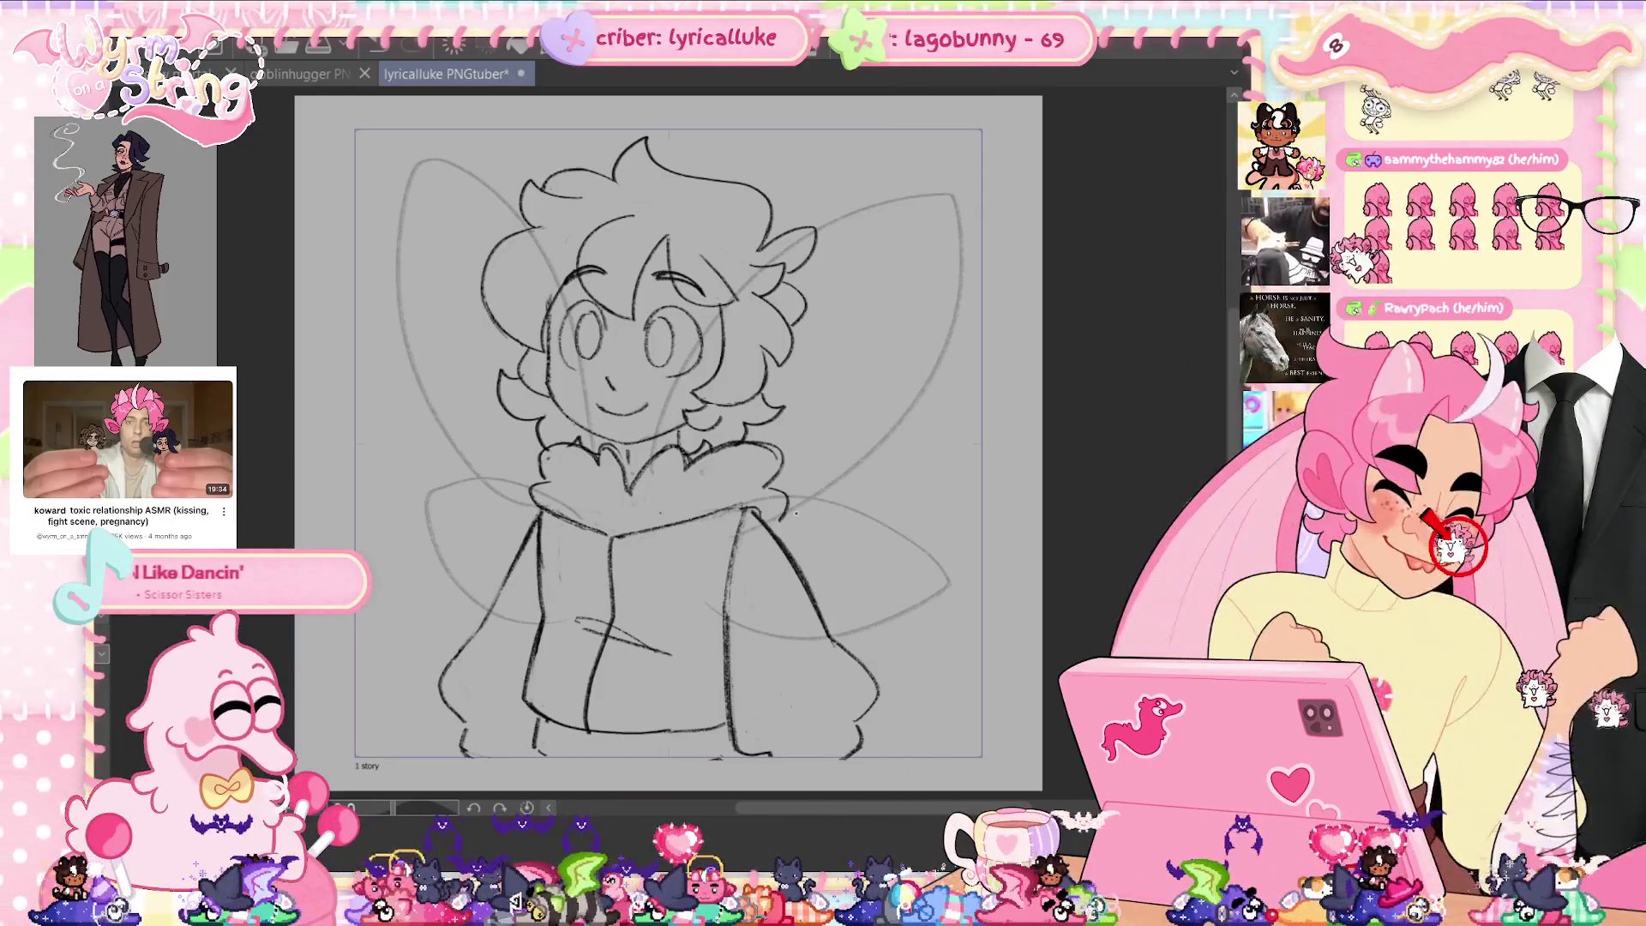
Save, mirror the canvas view, touch up the sketch lines, and save again.
{"action": "key", "text": "ctrl+s"}
{"action": "key", "text": "h"}
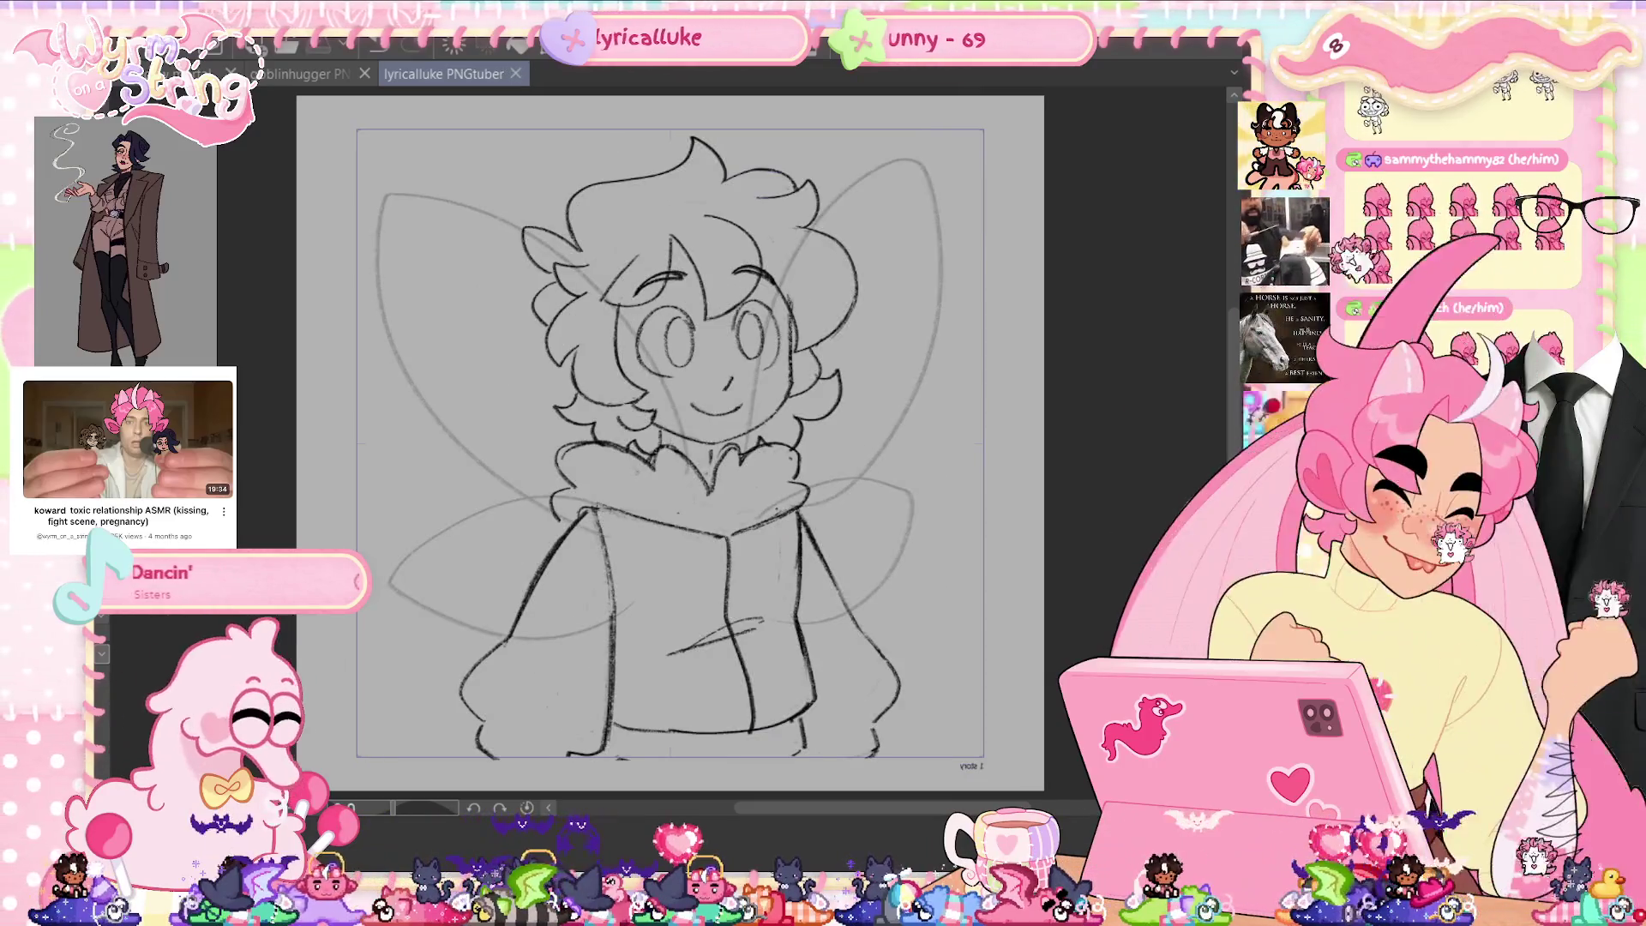
{"action": "left_click_drag", "start_coordinate": [755, 514], "coordinate": [798, 527]}
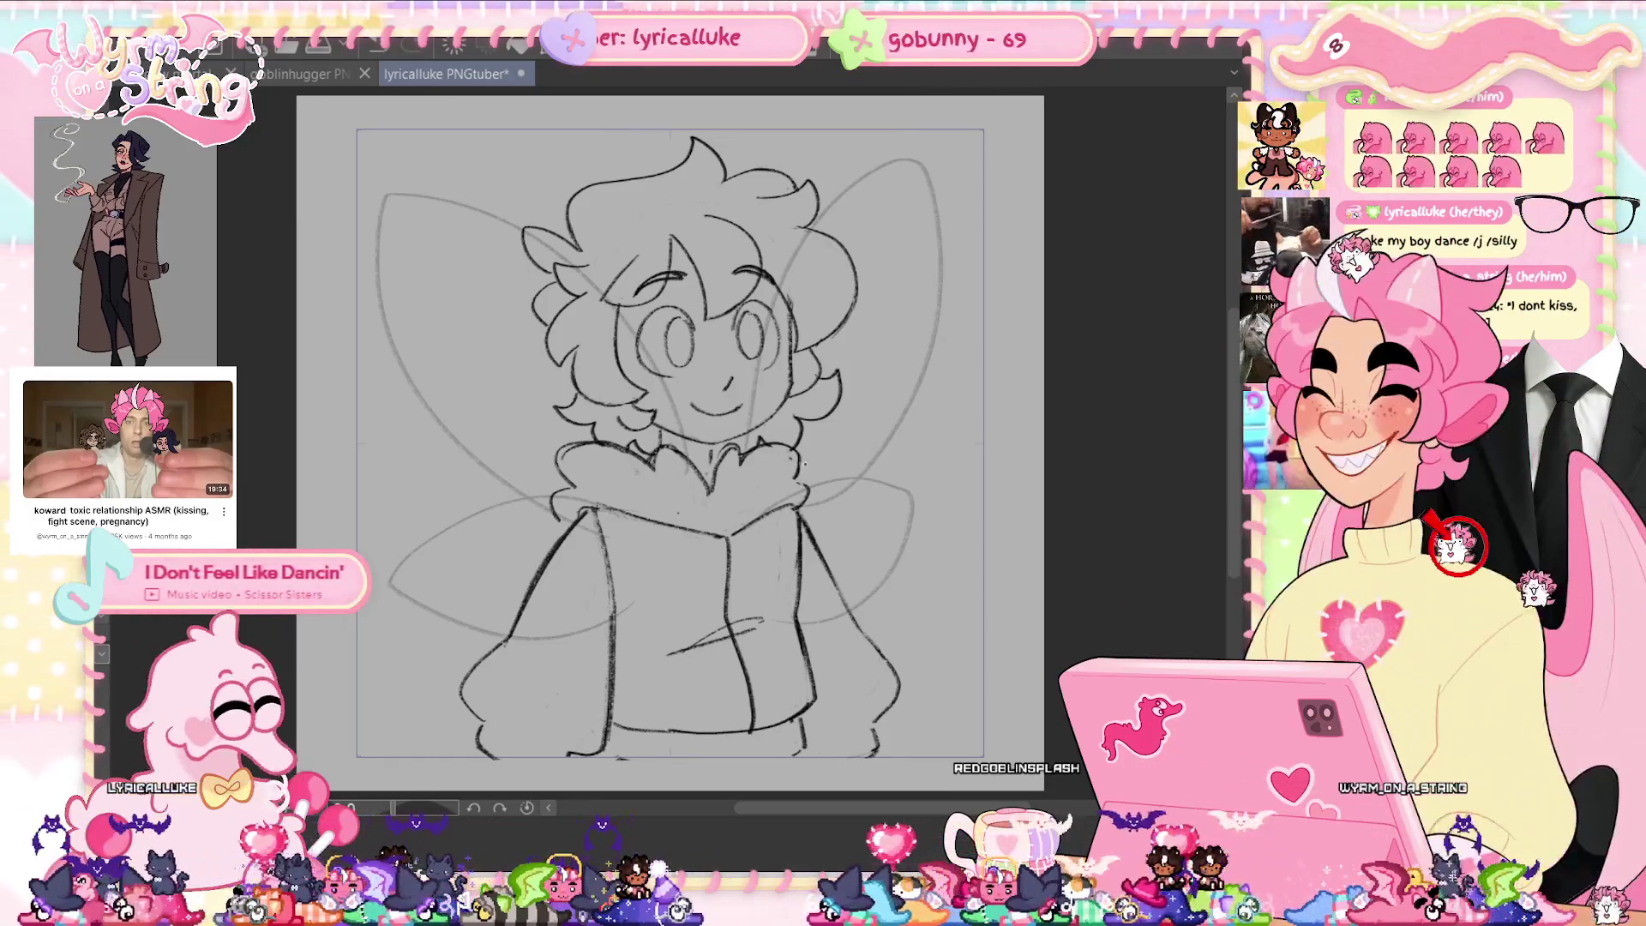
{"action": "key", "text": "ctrl+s"}
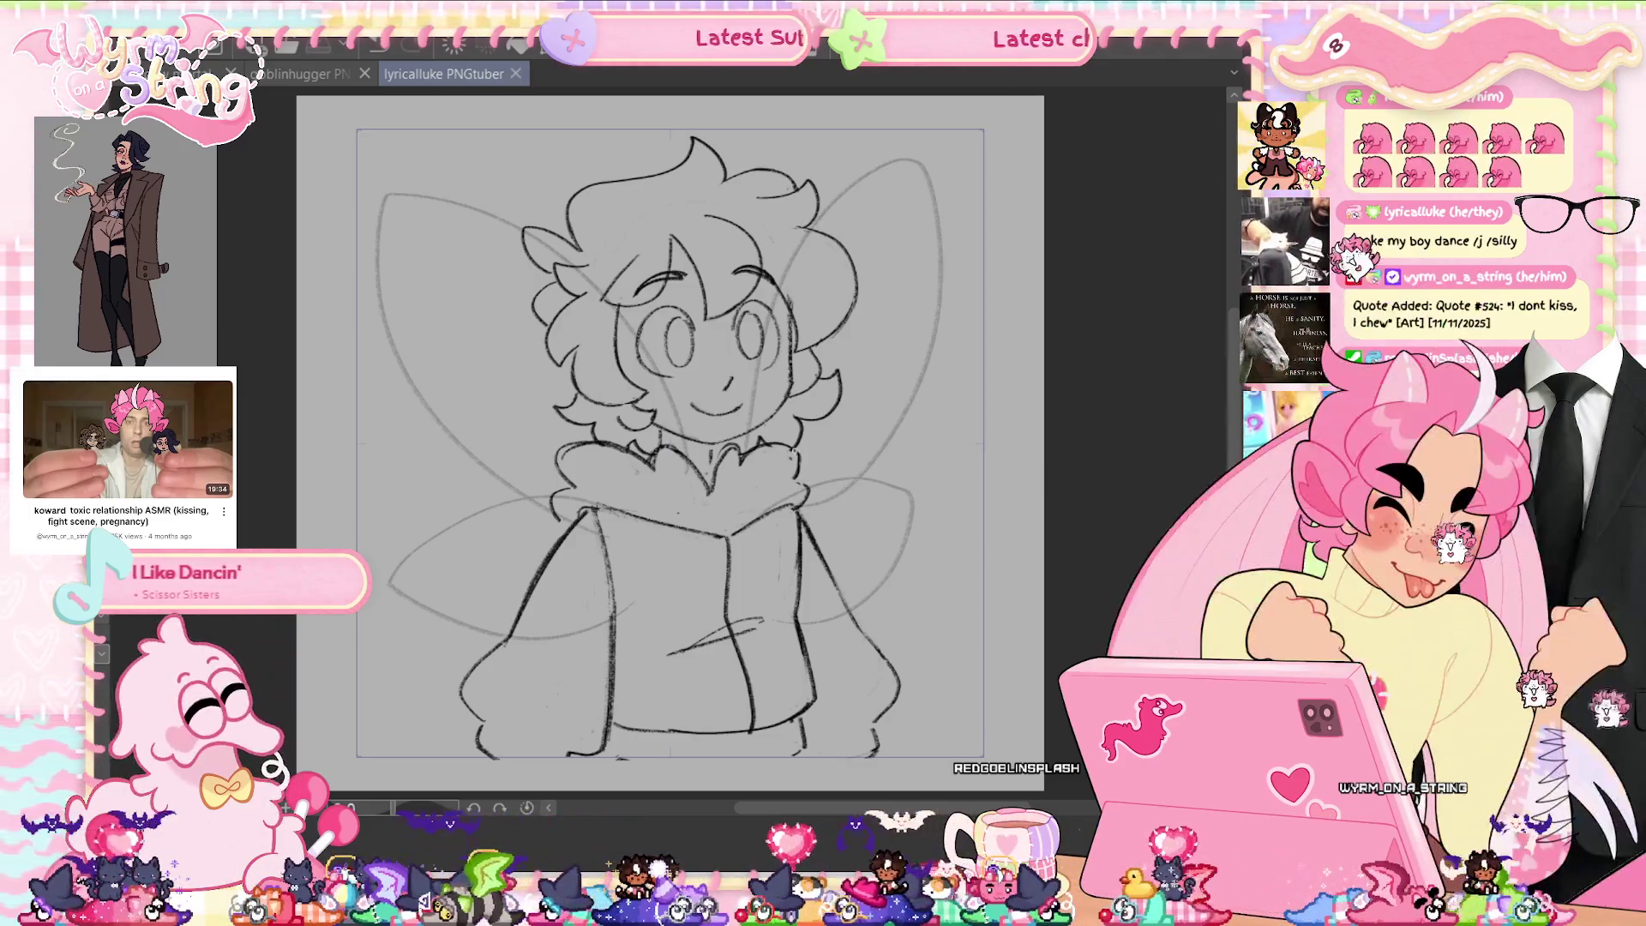
Darken the fluffy collar lines, save, flip the view back, and start a drawstring loop.
{"action": "left_click_drag", "start_coordinate": [790, 469], "coordinate": [811, 496]}
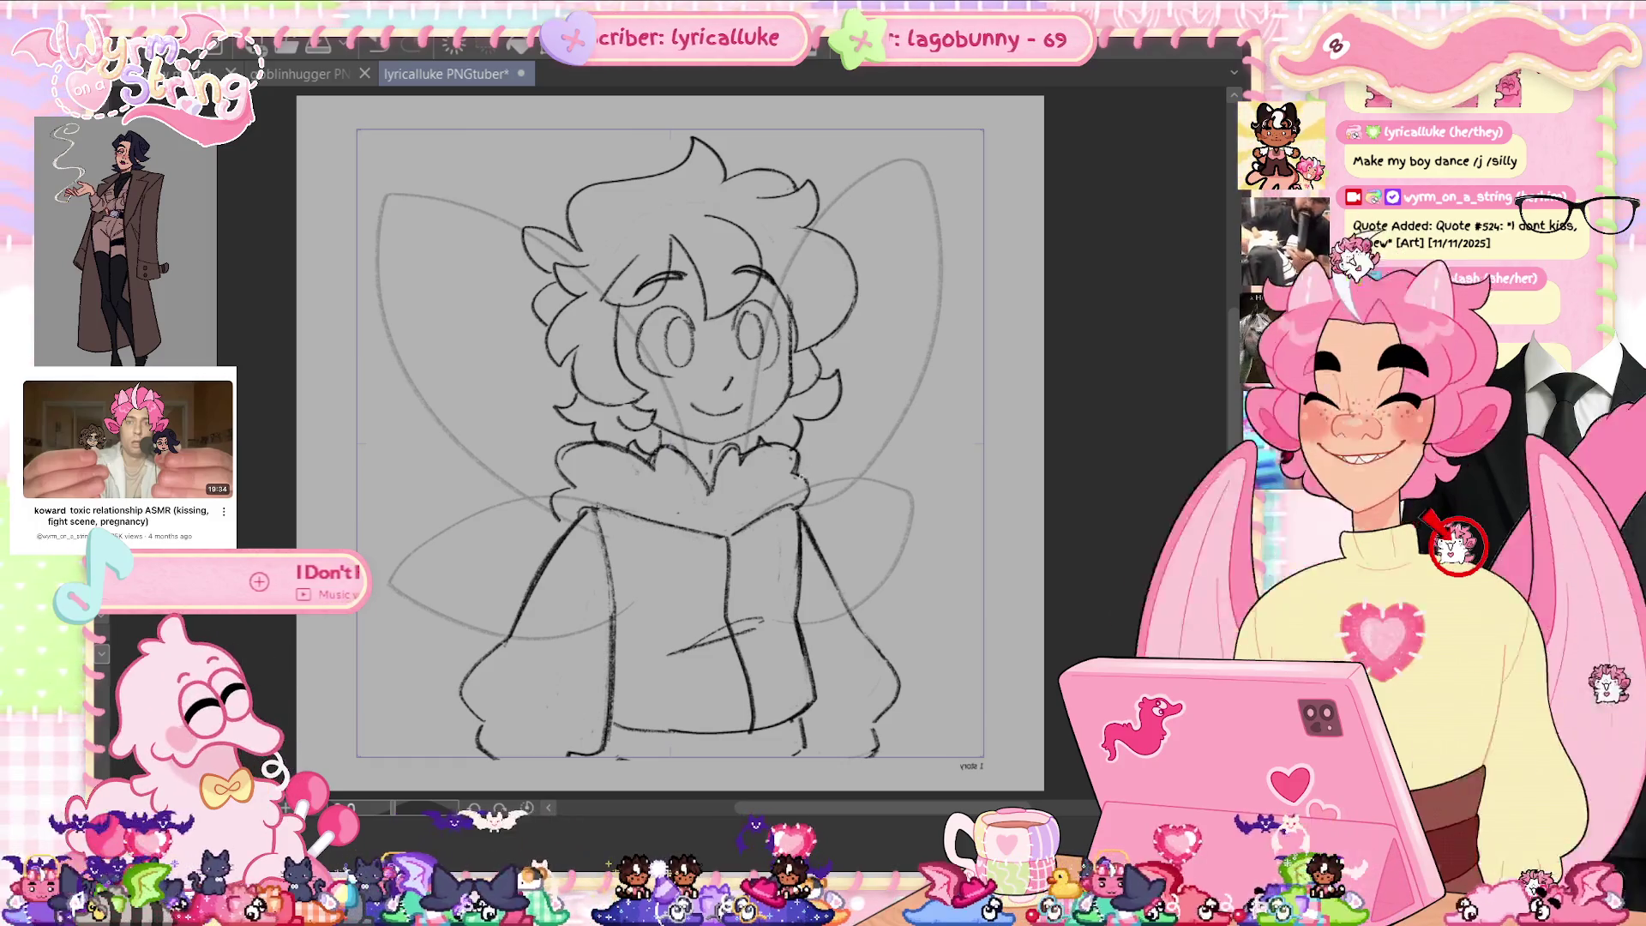
{"action": "left_click_drag", "start_coordinate": [800, 487], "coordinate": [813, 510]}
{"action": "mouse_move", "coordinate": [567, 485]}
{"action": "left_mouse_down"}
{"action": "mouse_move", "coordinate": [550, 501]}
{"action": "mouse_move", "coordinate": [568, 530]}
{"action": "left_mouse_up"}
{"action": "left_click_drag", "start_coordinate": [566, 444], "coordinate": [557, 531]}
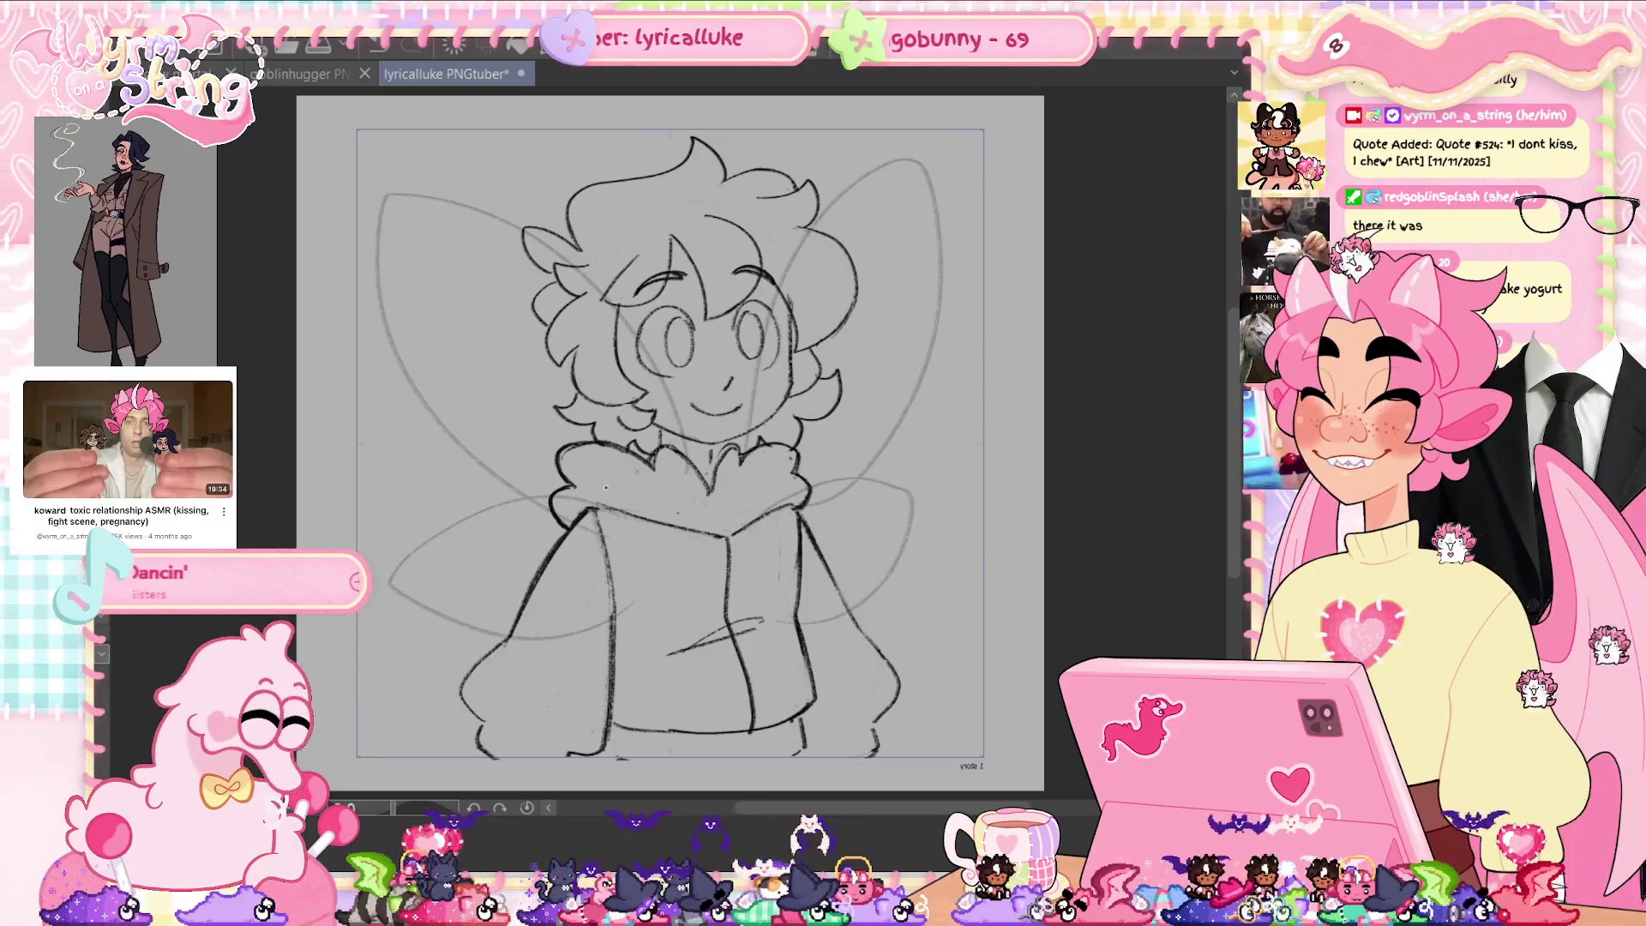
{"action": "key", "text": "ctrl+s"}
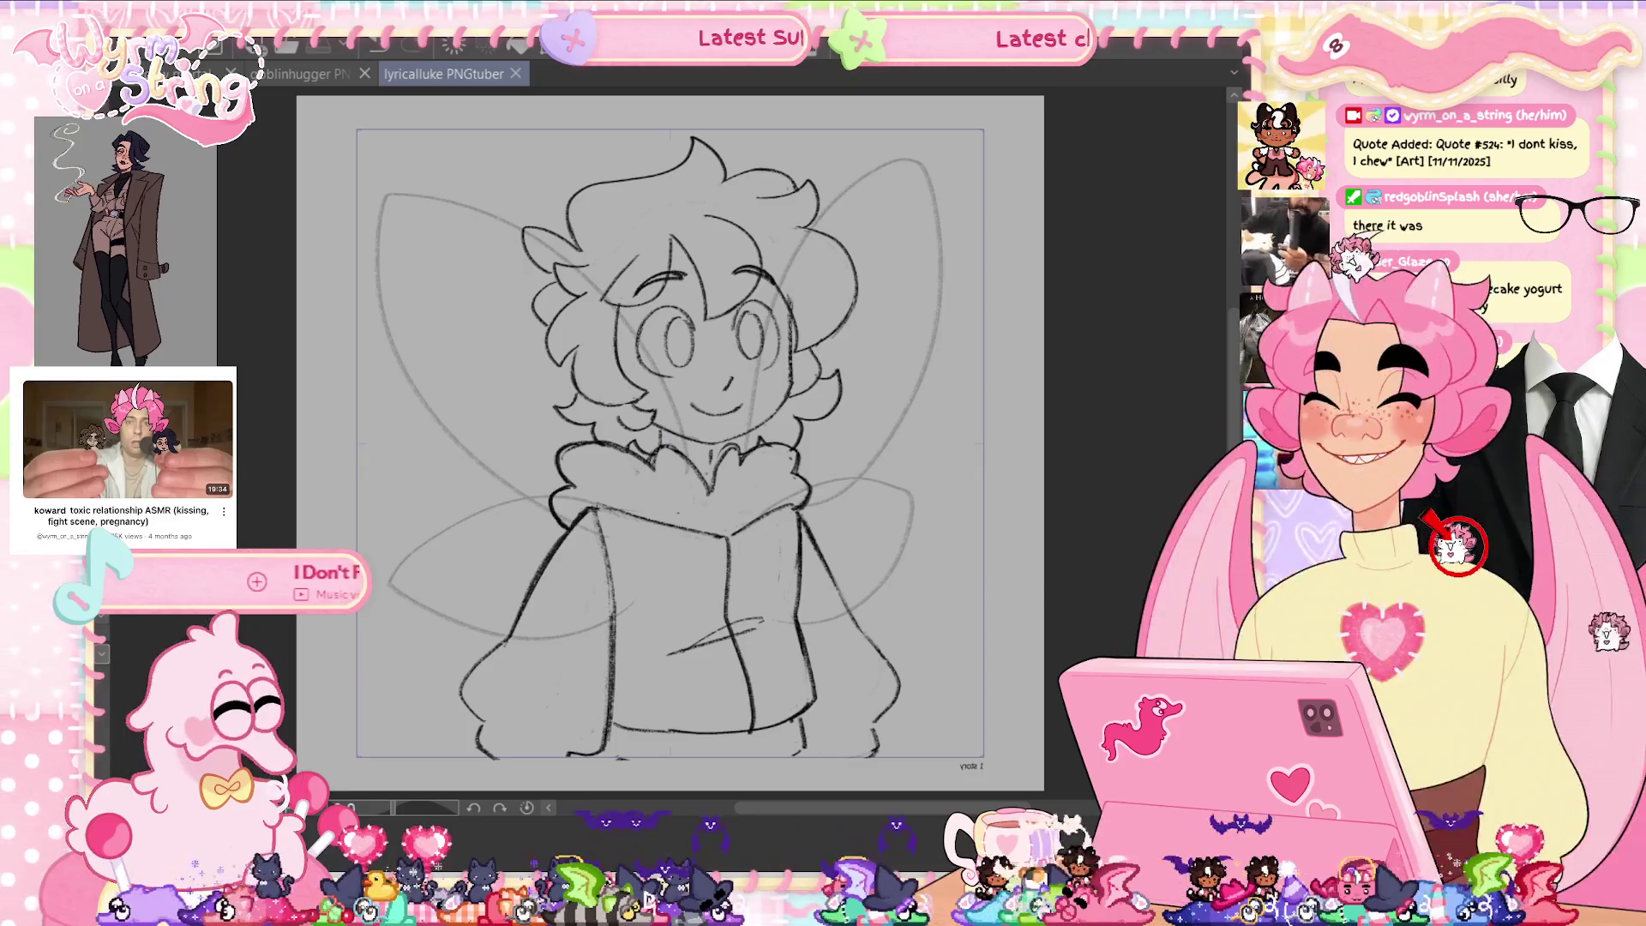
{"action": "key", "text": "h"}
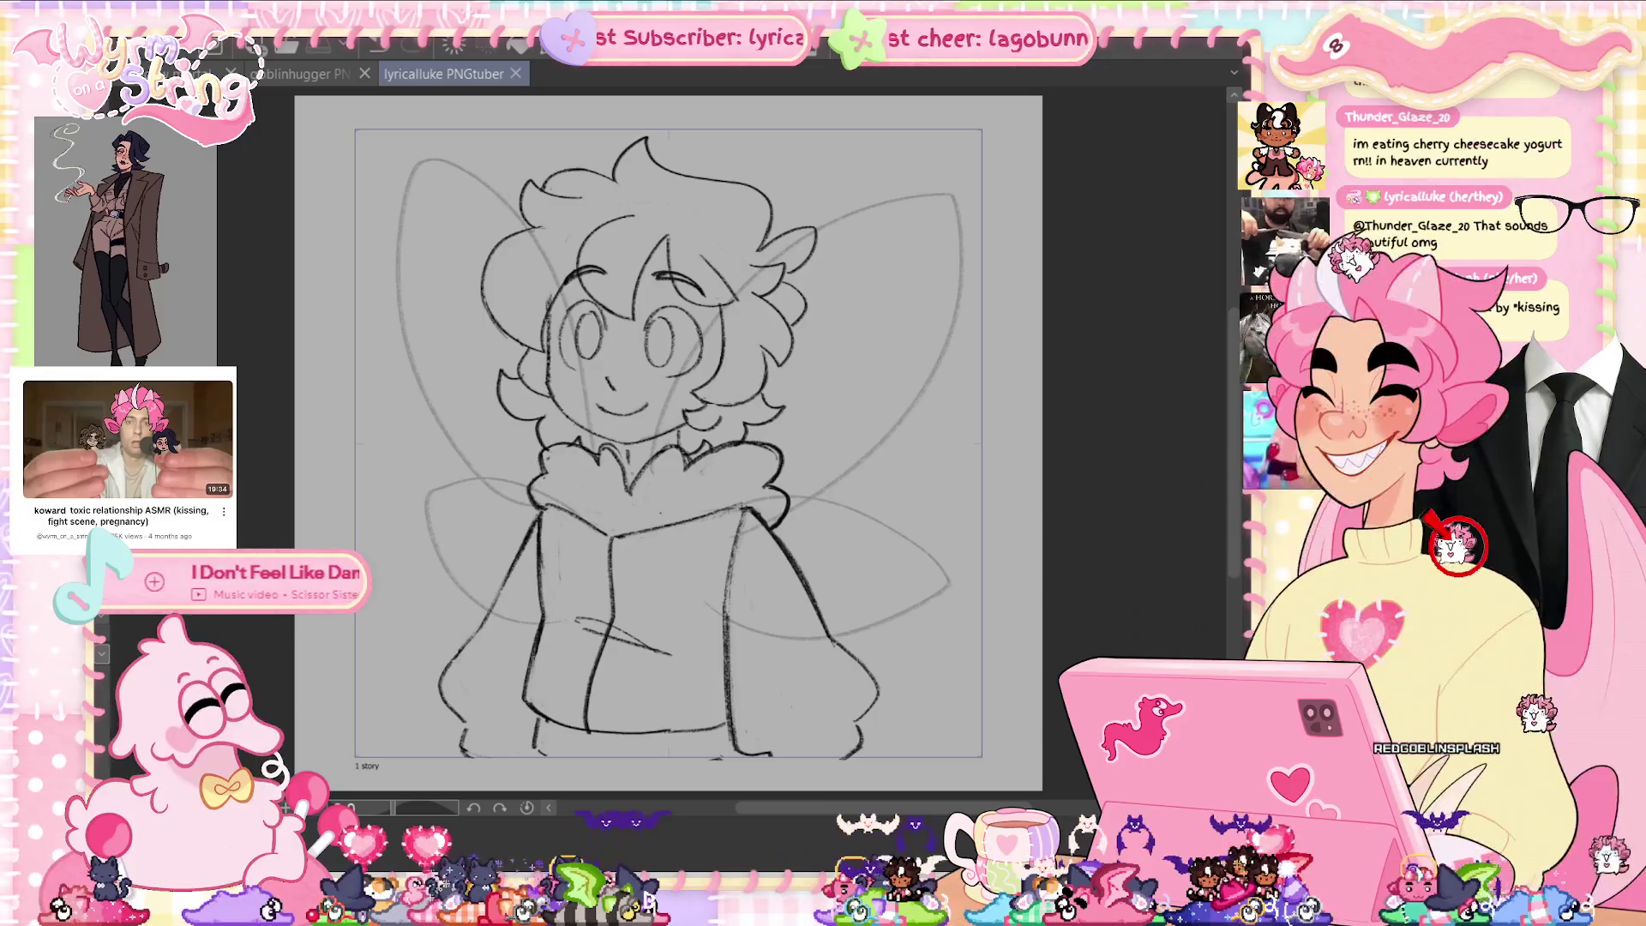
{"action": "mouse_move", "coordinate": [645, 548]}
{"action": "left_mouse_down"}
{"action": "mouse_move", "coordinate": [652, 626]}
{"action": "mouse_move", "coordinate": [659, 542]}
{"action": "mouse_move", "coordinate": [581, 607]}
{"action": "mouse_move", "coordinate": [602, 545]}
{"action": "left_mouse_up"}
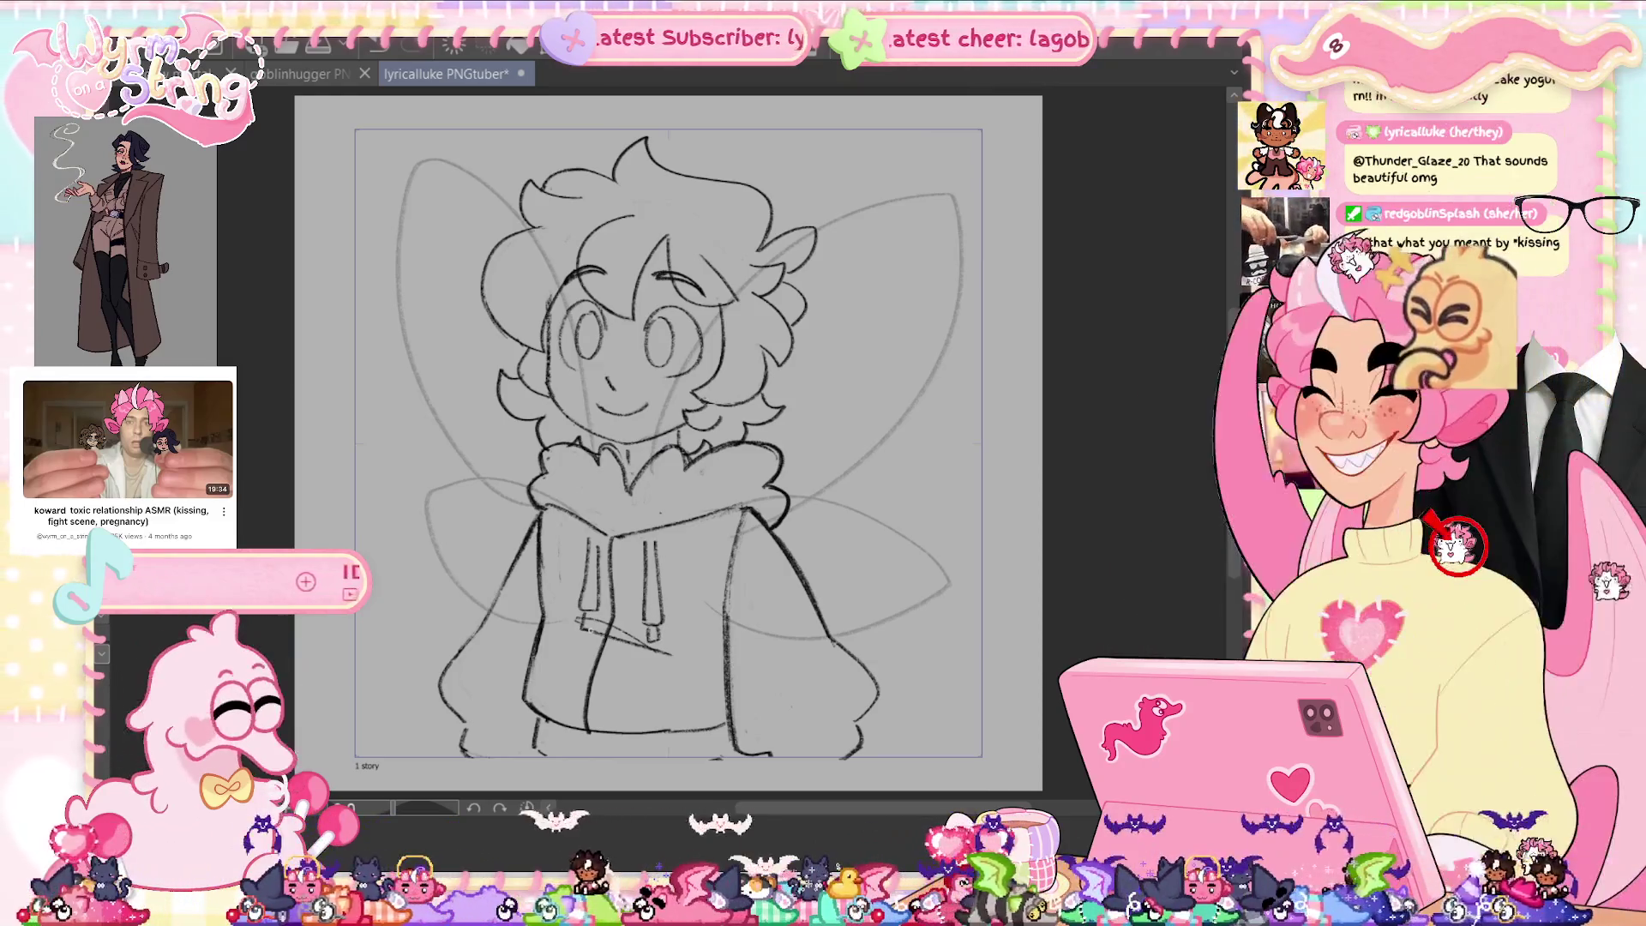
Add a tip and extra lines to the hoodie drawstrings, then save.
{"action": "left_click_drag", "start_coordinate": [589, 611], "coordinate": [593, 631]}
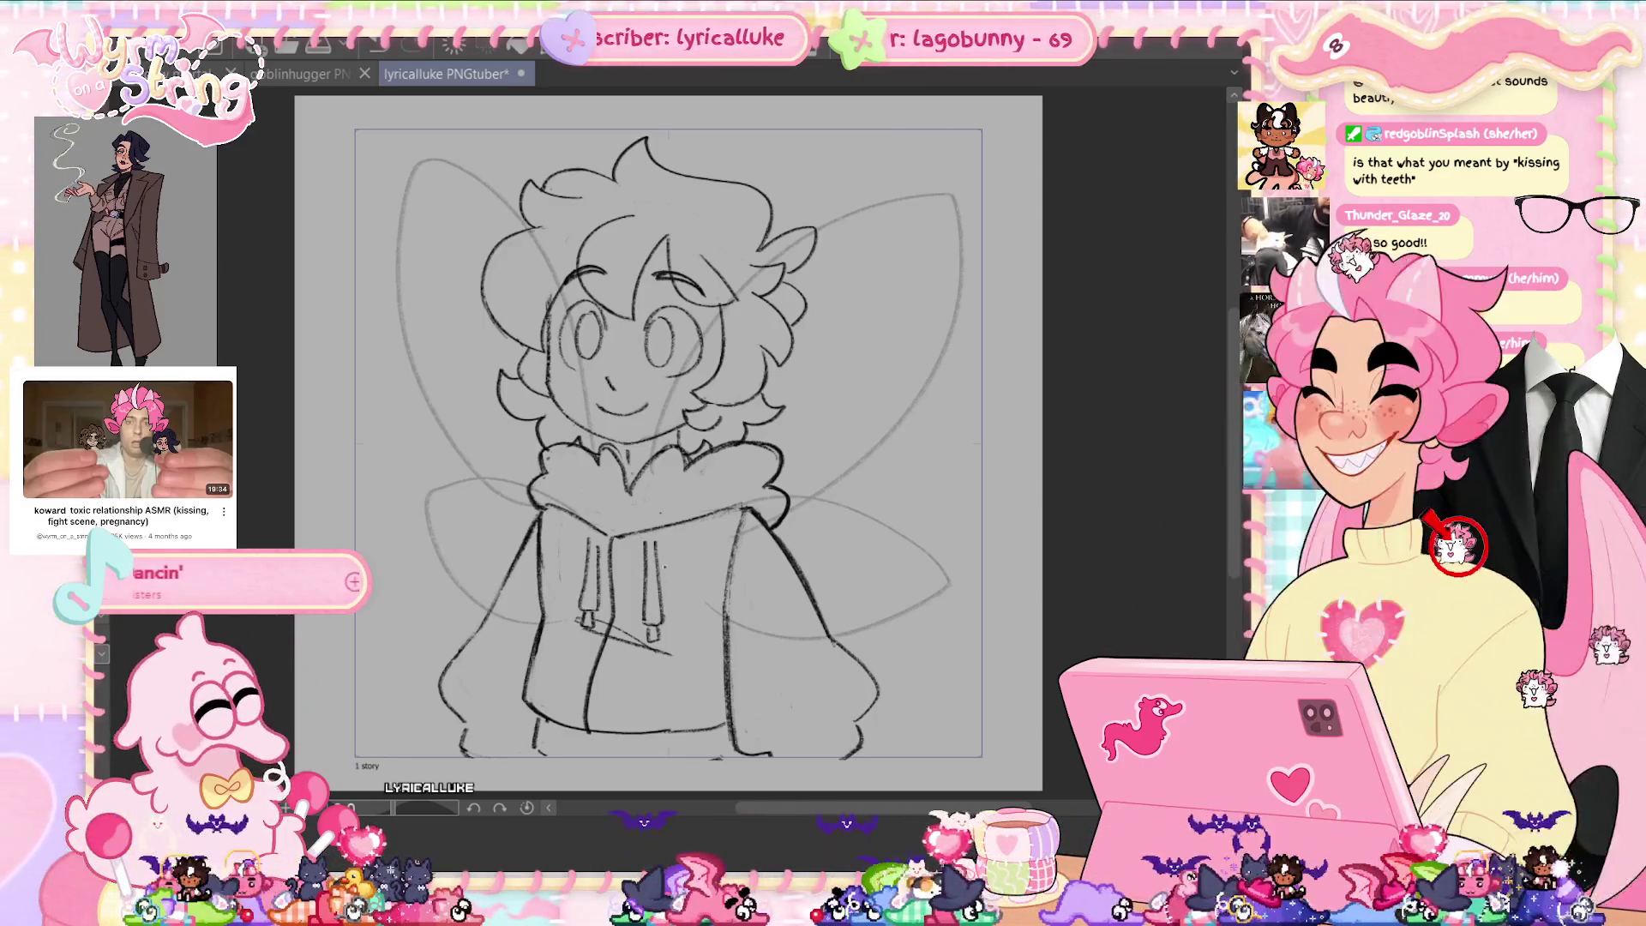
{"action": "mouse_move", "coordinate": [590, 523]}
{"action": "left_mouse_down"}
{"action": "mouse_move", "coordinate": [588, 560]}
{"action": "mouse_move", "coordinate": [657, 591]}
{"action": "left_mouse_up"}
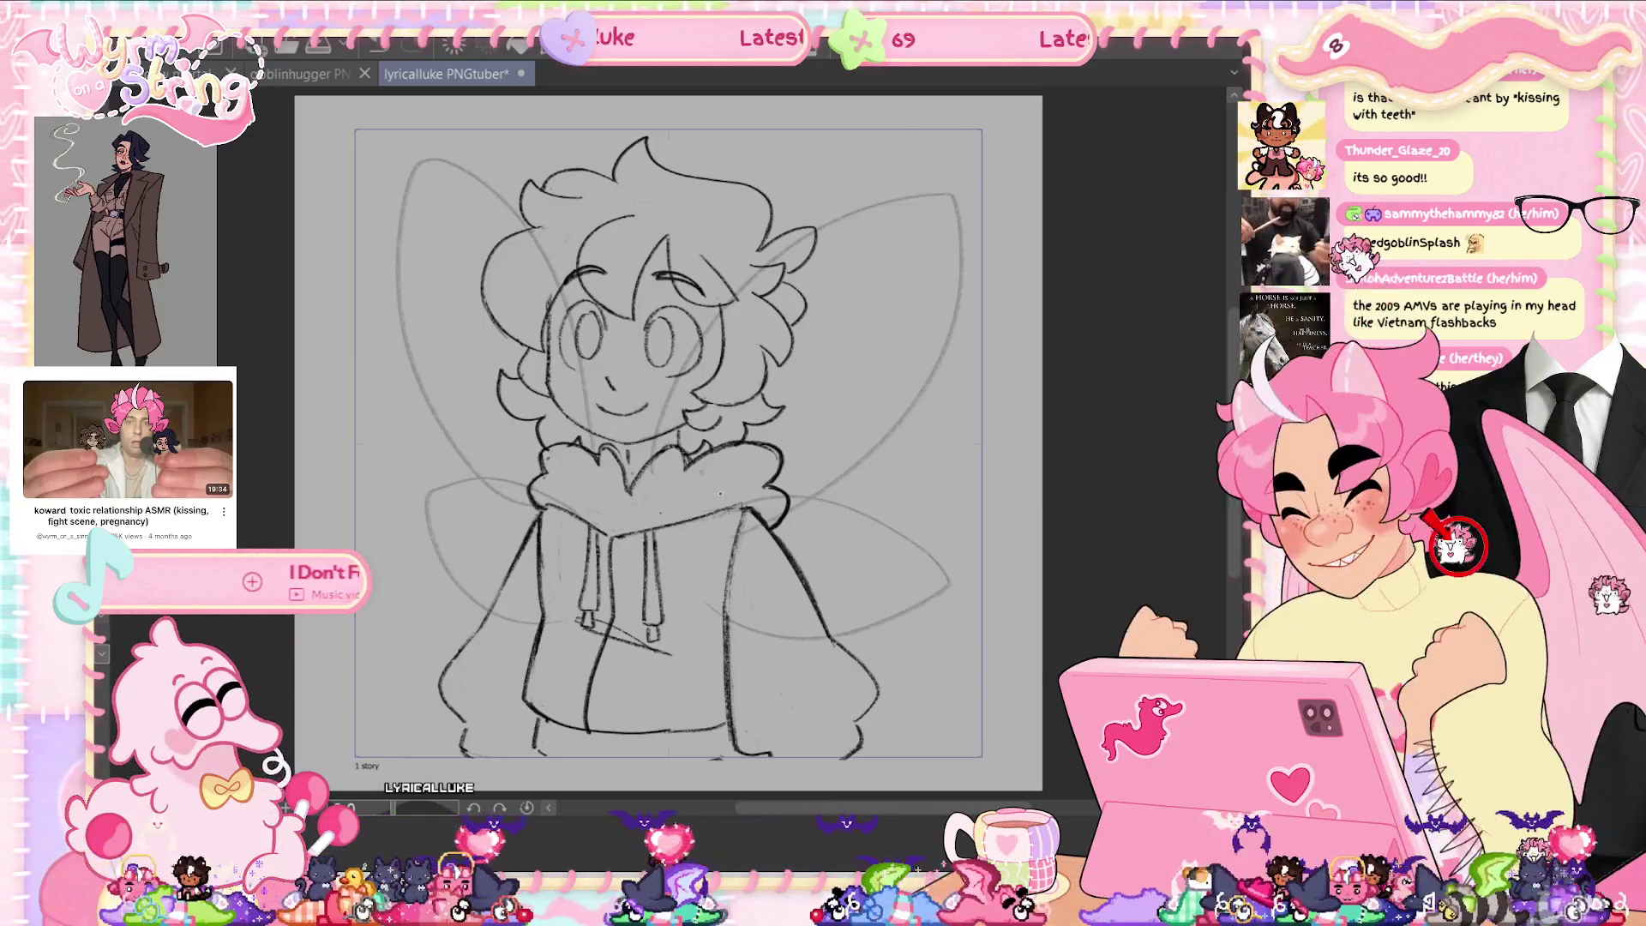
{"action": "key", "text": "ctrl+s"}
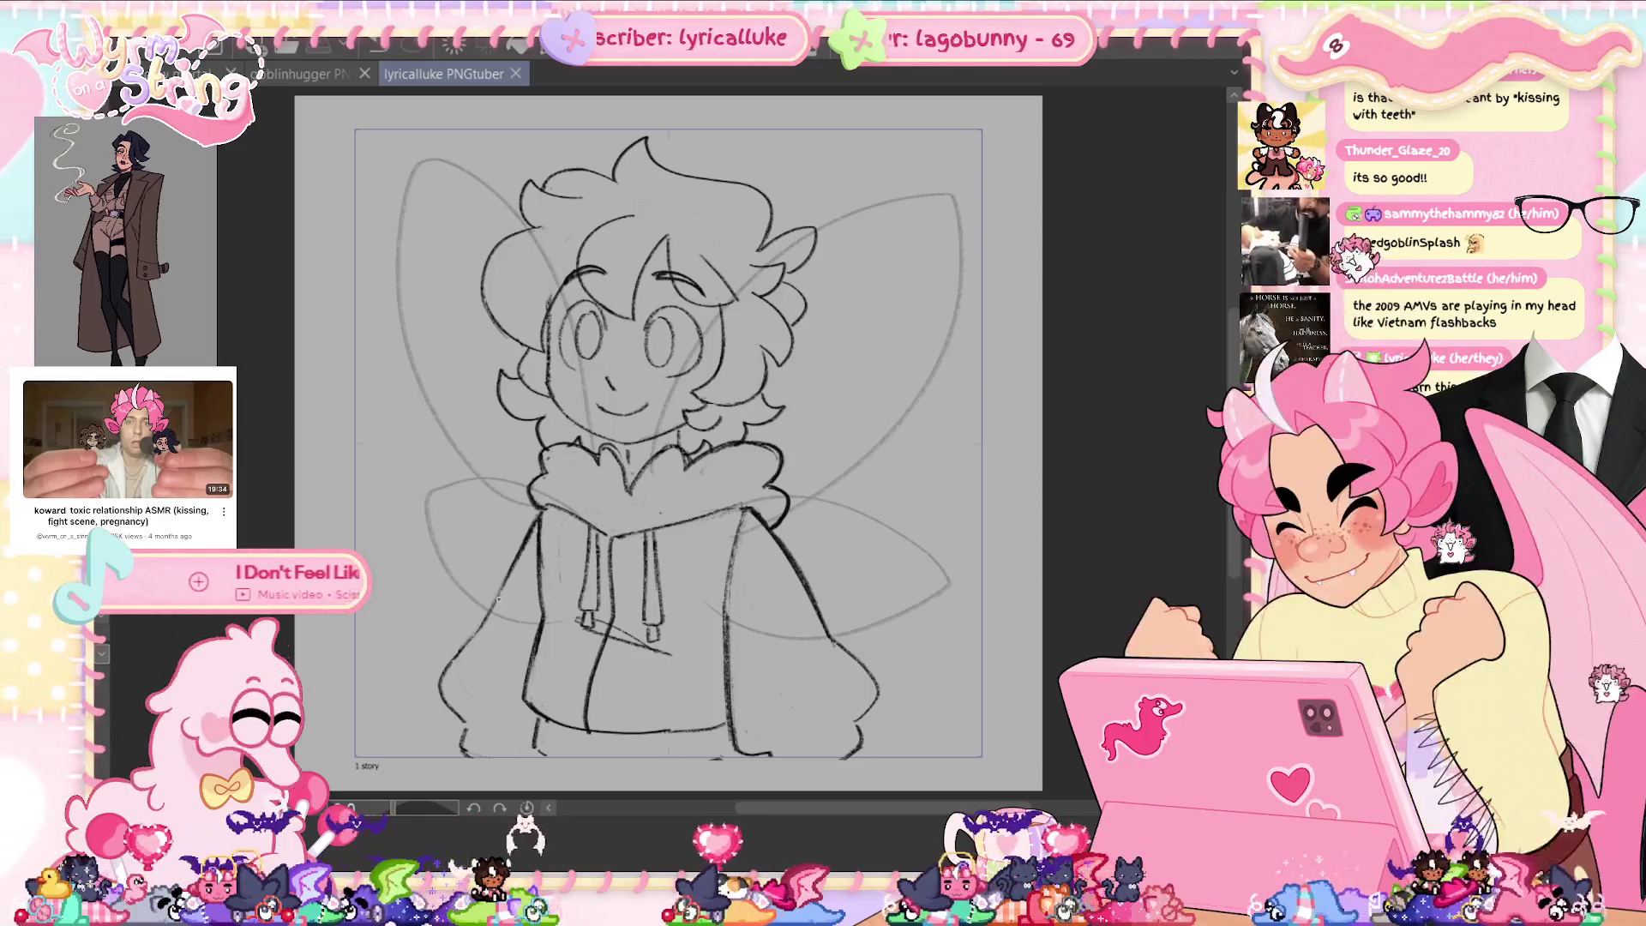
Redraw the left sleeve outline from its upper edge down to the cuff, then save.
{"action": "left_click_drag", "start_coordinate": [478, 628], "coordinate": [523, 536]}
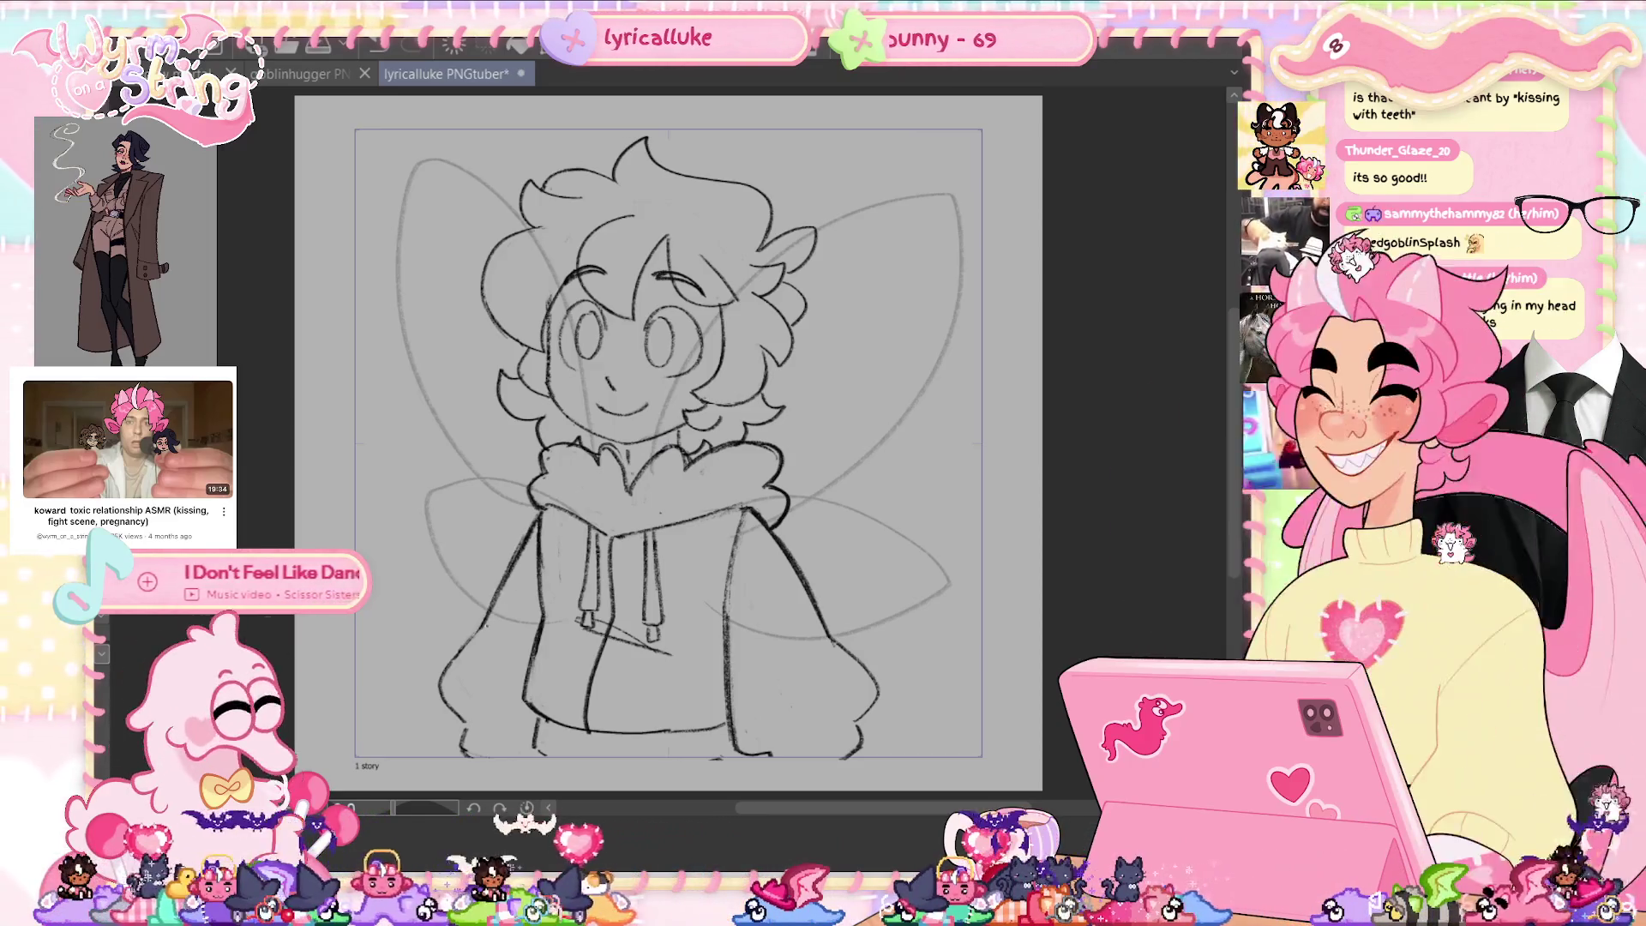
{"action": "mouse_move", "coordinate": [480, 626]}
{"action": "left_mouse_down"}
{"action": "mouse_move", "coordinate": [440, 686]}
{"action": "mouse_move", "coordinate": [463, 723]}
{"action": "left_mouse_up"}
{"action": "left_click_drag", "start_coordinate": [470, 645], "coordinate": [445, 674]}
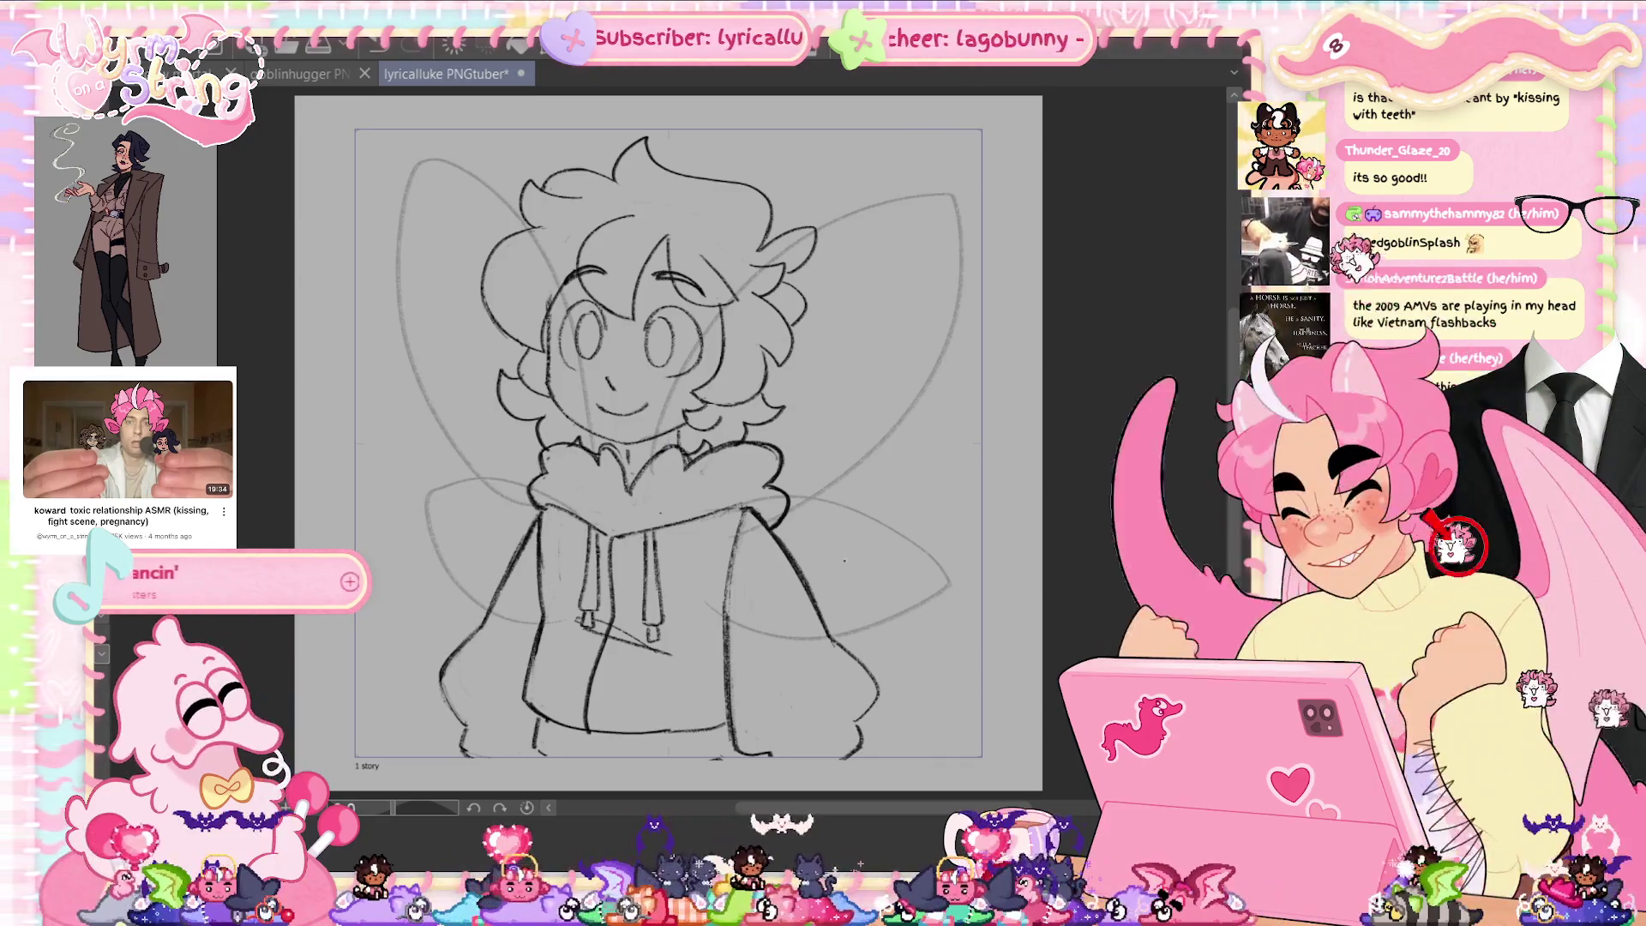
{"action": "key", "text": "ctrl+s"}
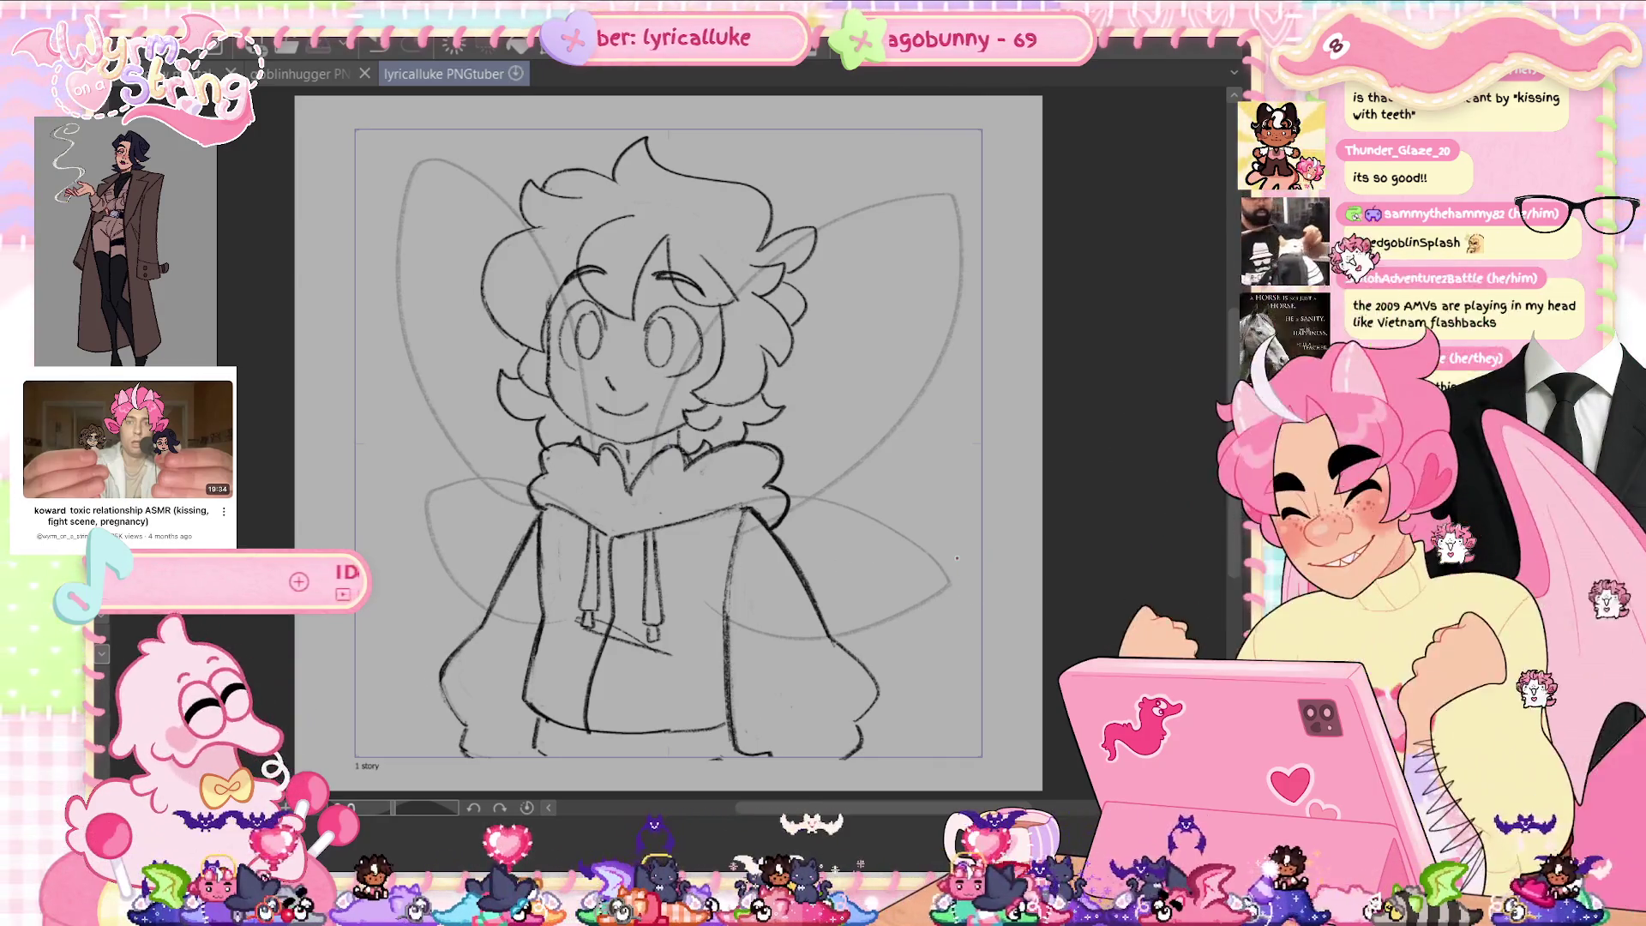
{"action": "scroll", "coordinate": [697, 290], "scroll_direction": "up", "scroll_amount": 3}
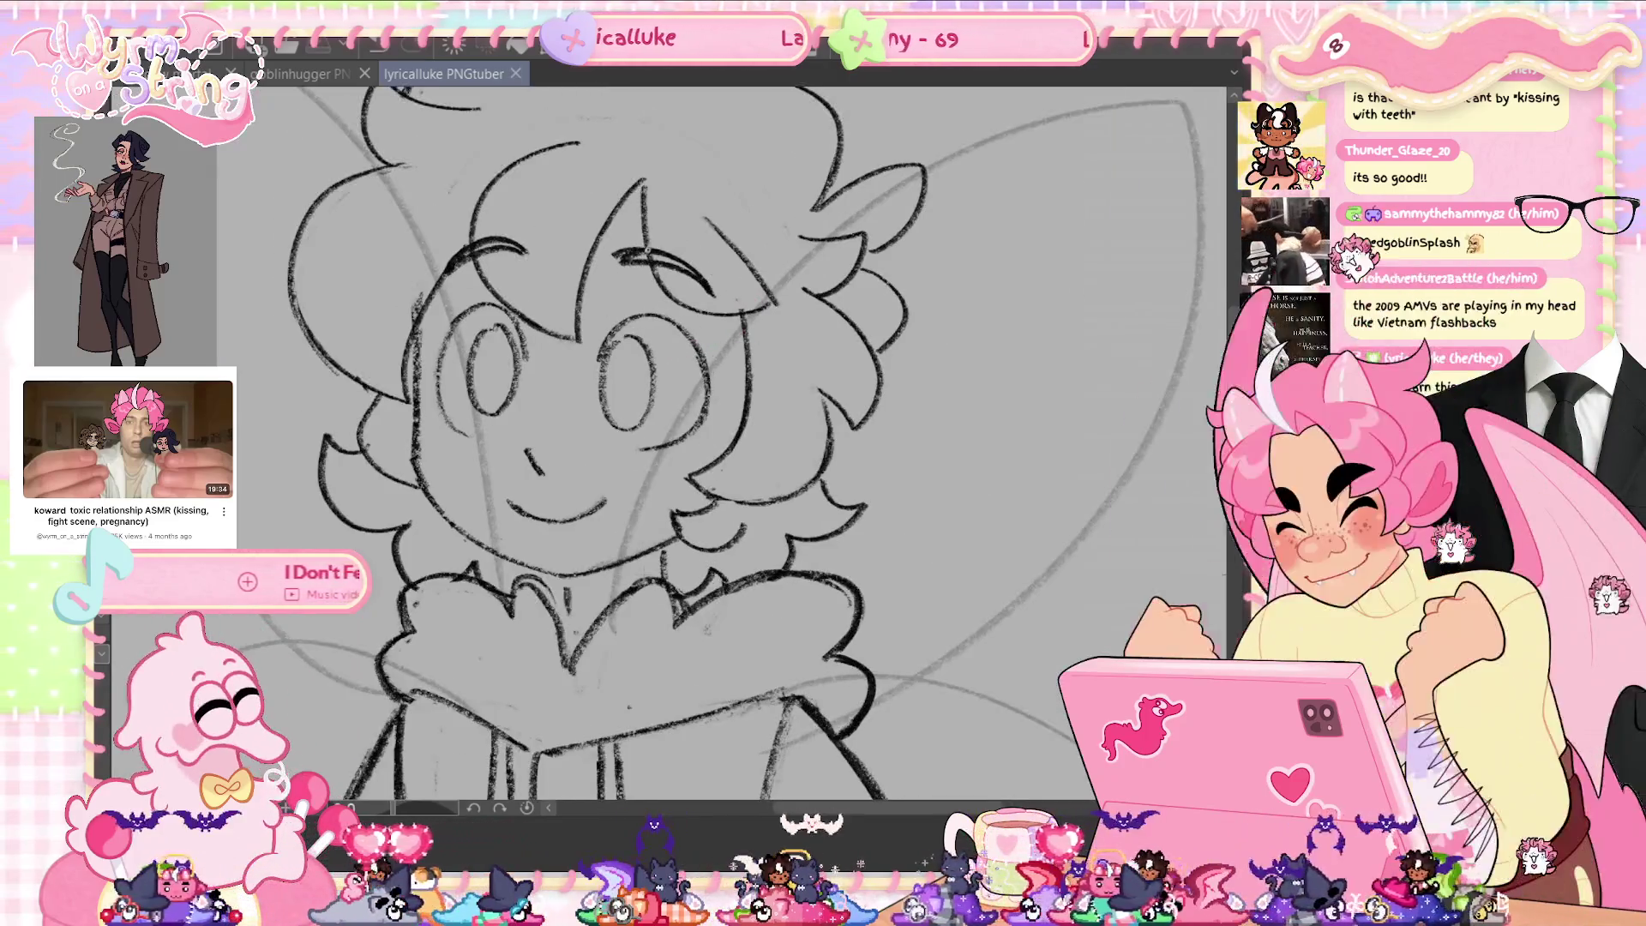
Trace and darken the outlines of both eyes, then save.
{"action": "mouse_move", "coordinate": [527, 347]}
{"action": "left_mouse_down"}
{"action": "mouse_move", "coordinate": [463, 307]}
{"action": "mouse_move", "coordinate": [437, 410]}
{"action": "mouse_move", "coordinate": [467, 437]}
{"action": "left_mouse_up"}
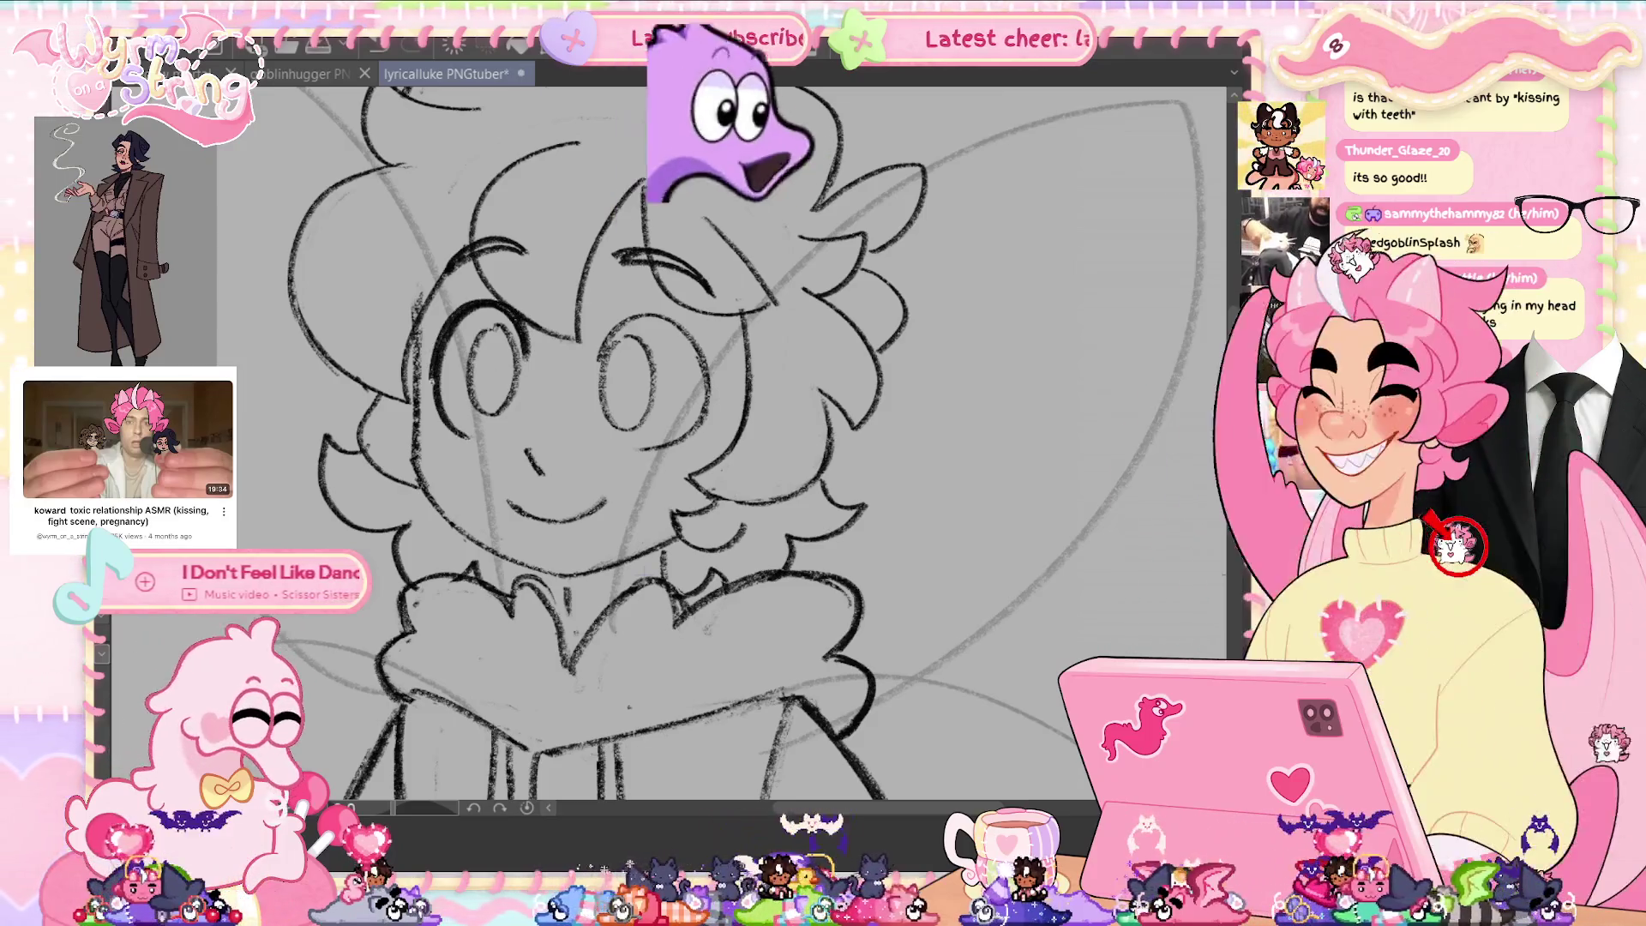
{"action": "mouse_move", "coordinate": [521, 315]}
{"action": "left_mouse_down"}
{"action": "mouse_move", "coordinate": [463, 307]}
{"action": "mouse_move", "coordinate": [433, 383]}
{"action": "left_mouse_up"}
{"action": "mouse_move", "coordinate": [604, 352]}
{"action": "left_mouse_down"}
{"action": "mouse_move", "coordinate": [621, 319]}
{"action": "mouse_move", "coordinate": [690, 336]}
{"action": "mouse_move", "coordinate": [710, 402]}
{"action": "mouse_move", "coordinate": [686, 439]}
{"action": "mouse_move", "coordinate": [645, 450]}
{"action": "left_mouse_up"}
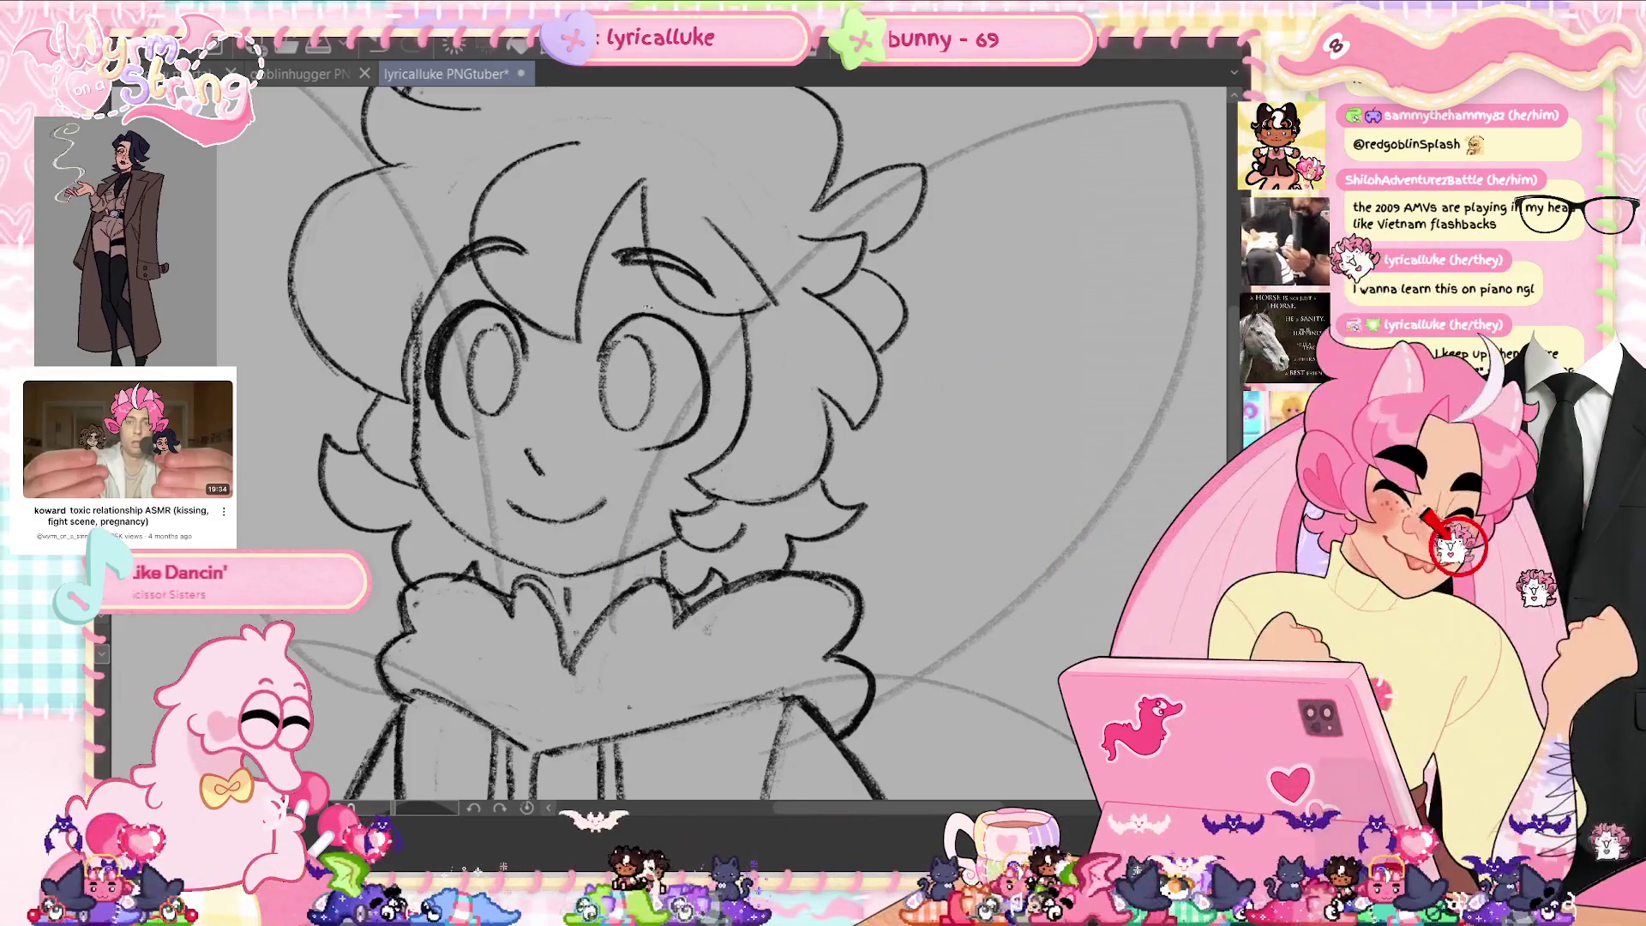
{"action": "mouse_move", "coordinate": [617, 324]}
{"action": "left_mouse_down"}
{"action": "mouse_move", "coordinate": [704, 346]}
{"action": "mouse_move", "coordinate": [708, 415]}
{"action": "left_mouse_up"}
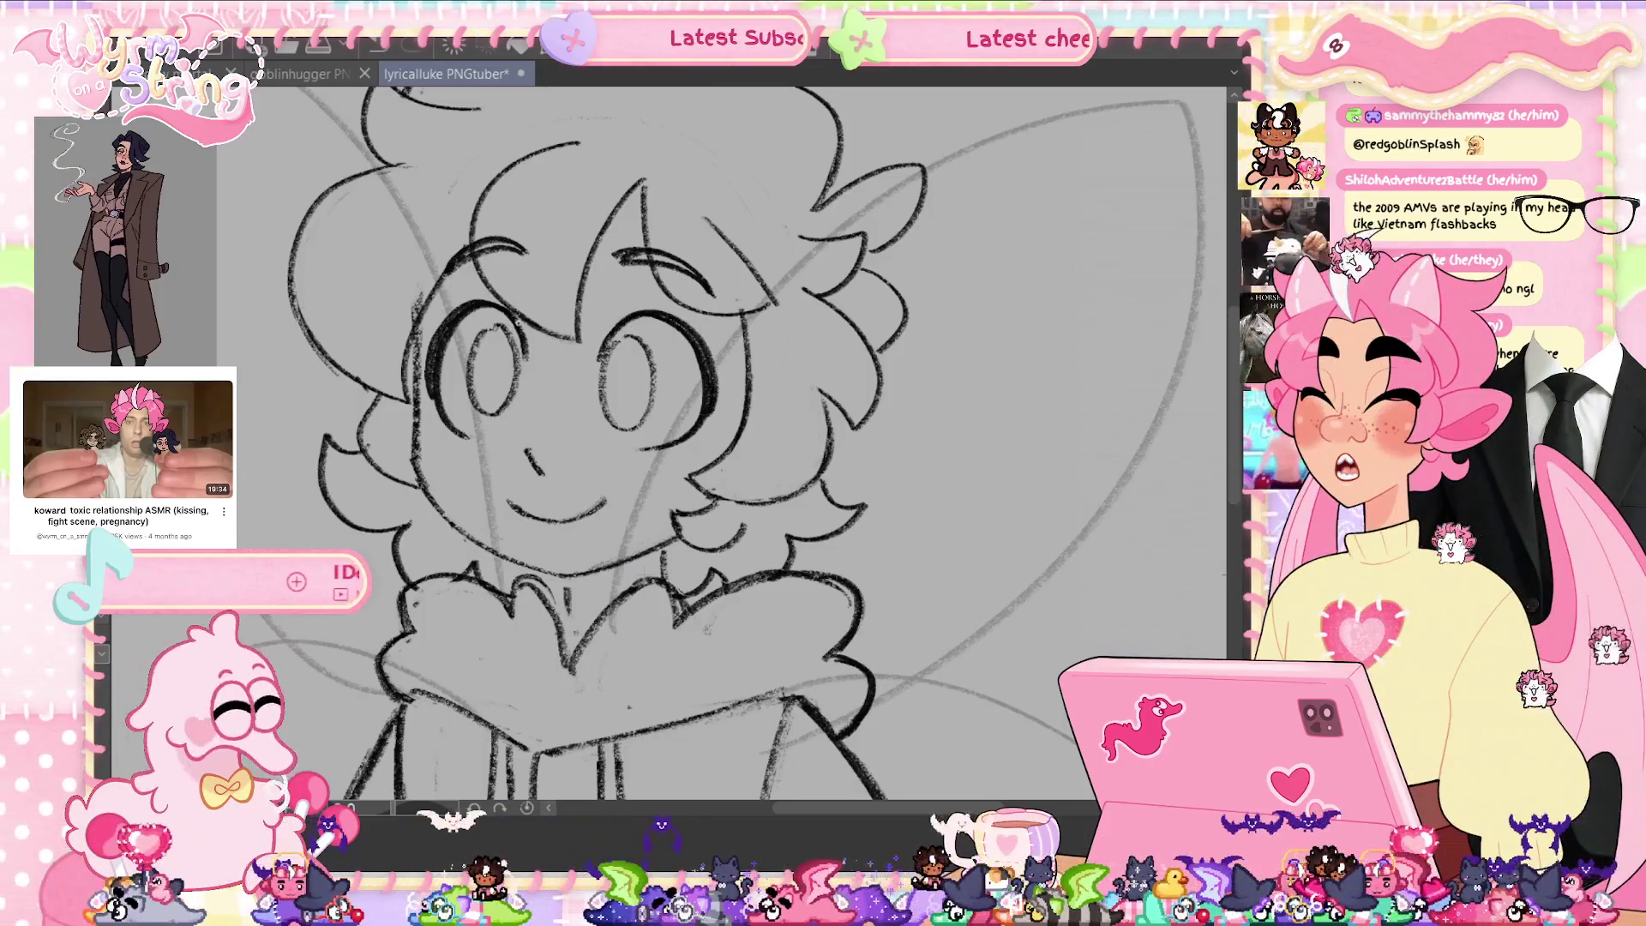
{"action": "key", "text": "ctrl+s"}
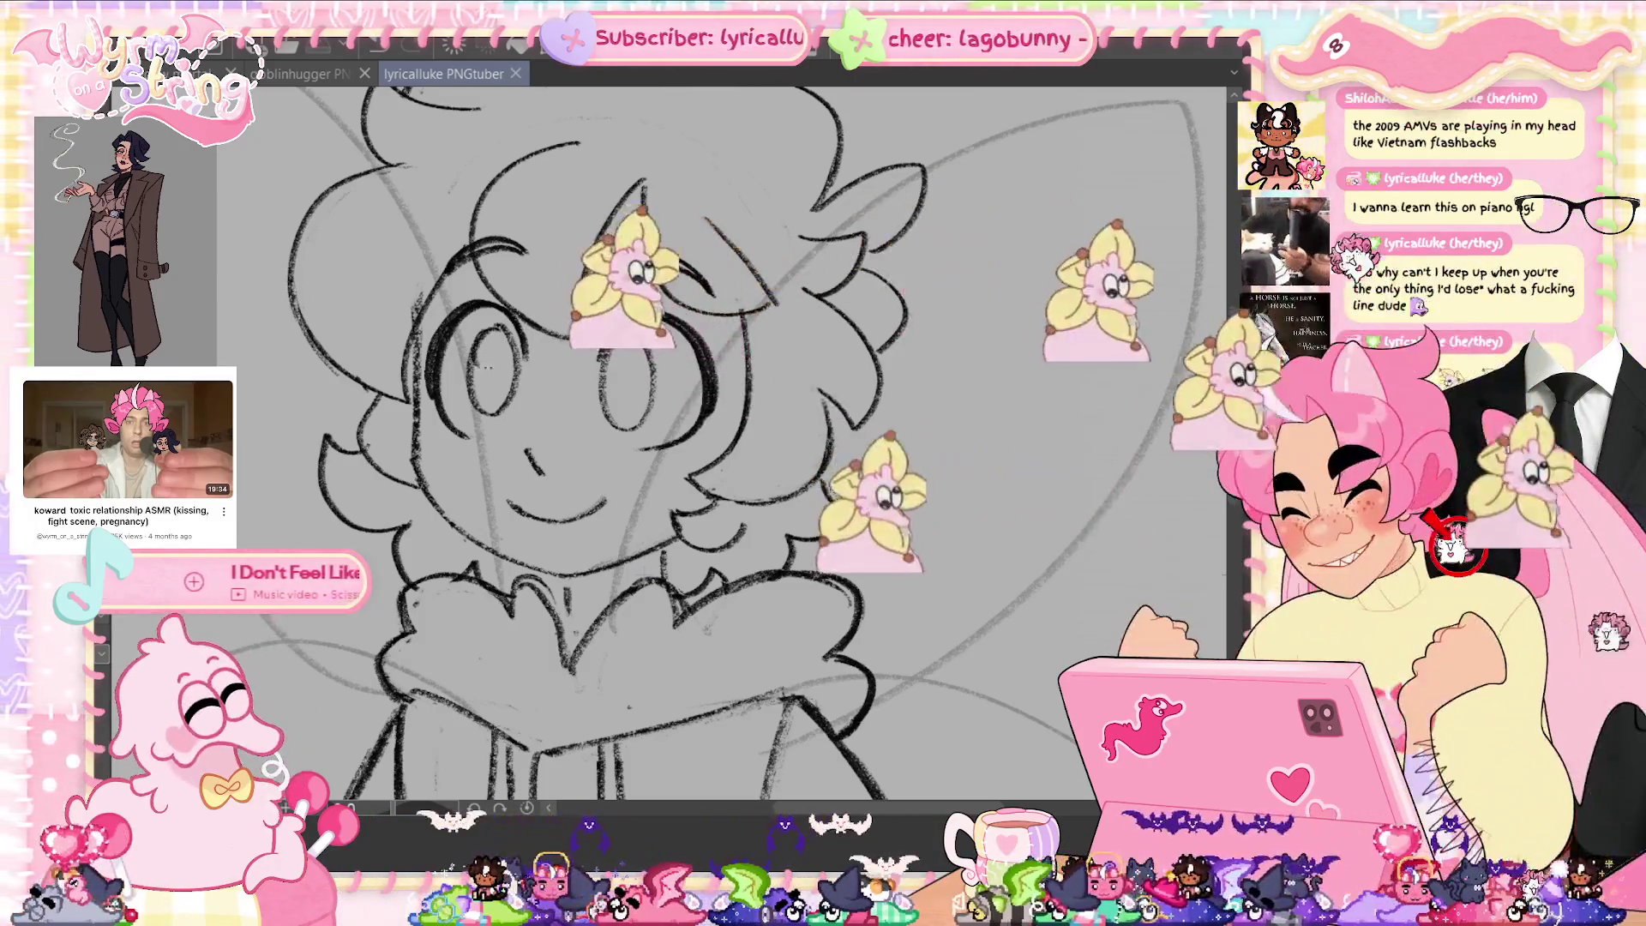
Add a stroke near the right eyebrow and scribble shading into both pupils.
{"action": "left_click_drag", "start_coordinate": [617, 256], "coordinate": [712, 291]}
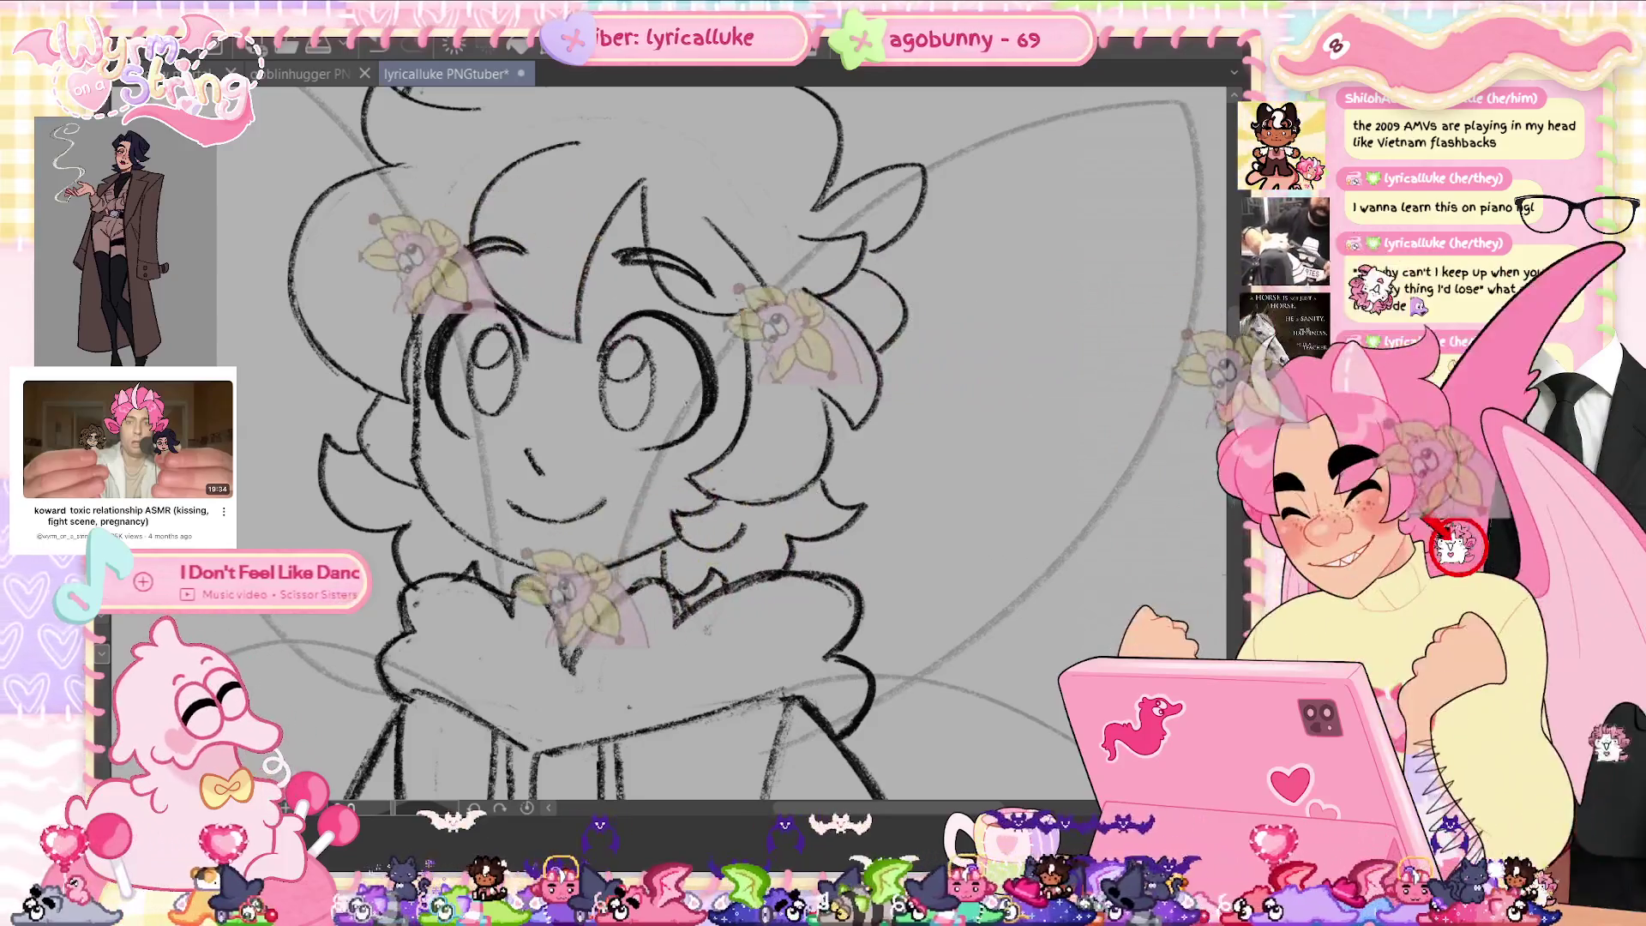
{"action": "left_click_drag", "start_coordinate": [476, 355], "coordinate": [493, 386]}
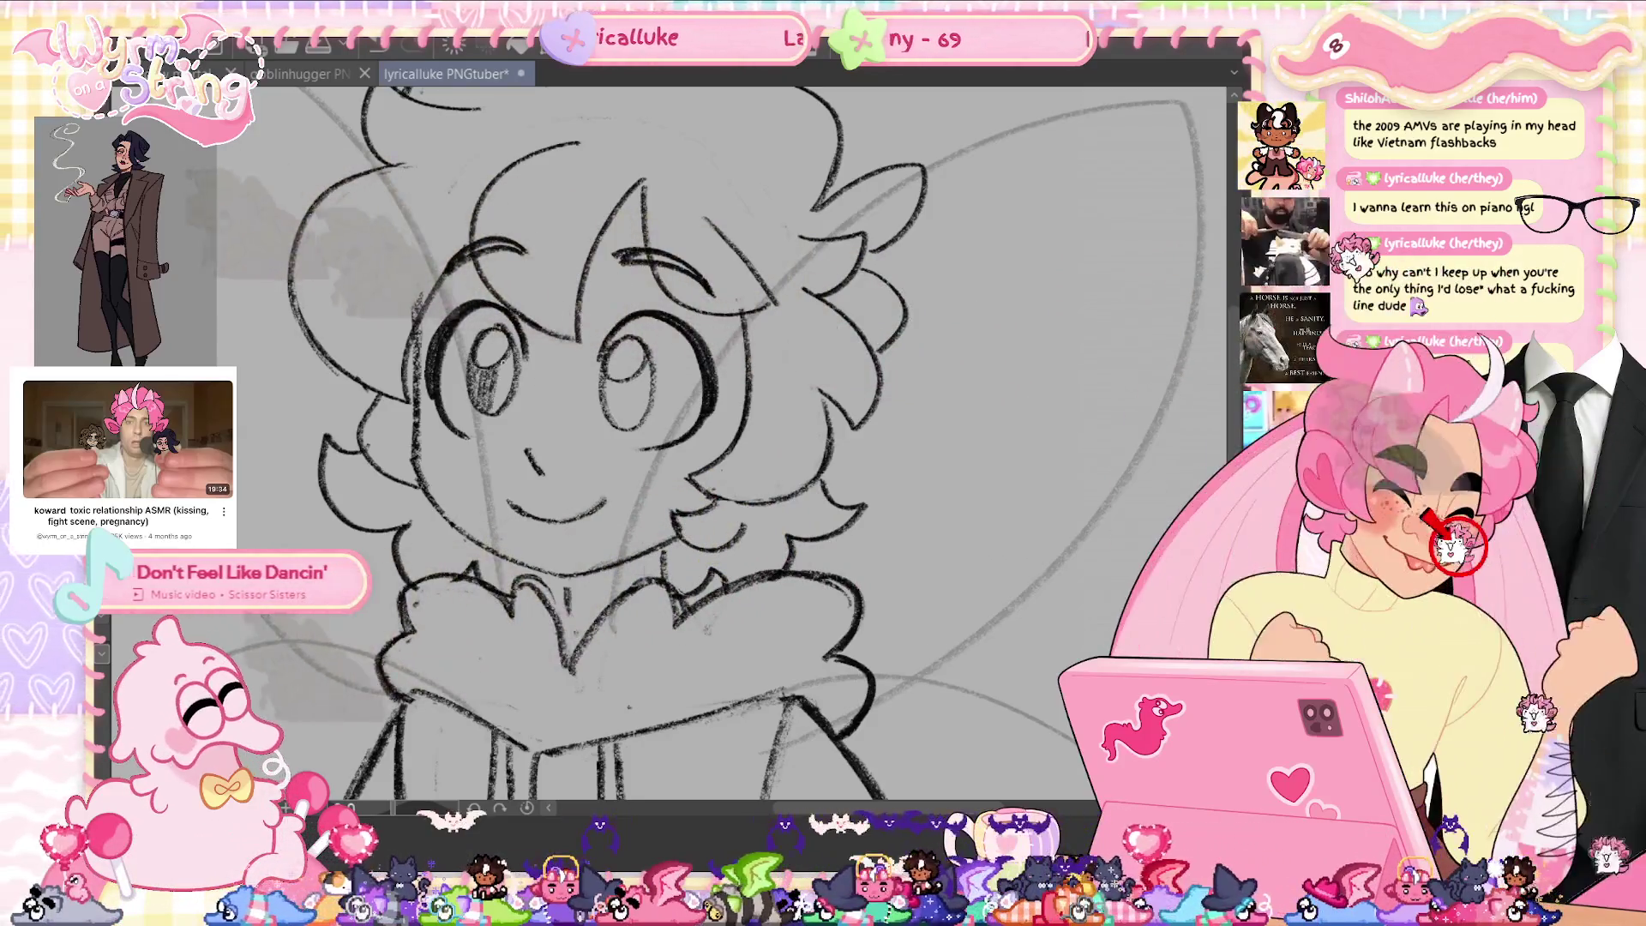
{"action": "mouse_move", "coordinate": [607, 380]}
{"action": "left_mouse_down"}
{"action": "mouse_move", "coordinate": [624, 407]}
{"action": "mouse_move", "coordinate": [643, 386]}
{"action": "mouse_move", "coordinate": [650, 402]}
{"action": "left_mouse_up"}
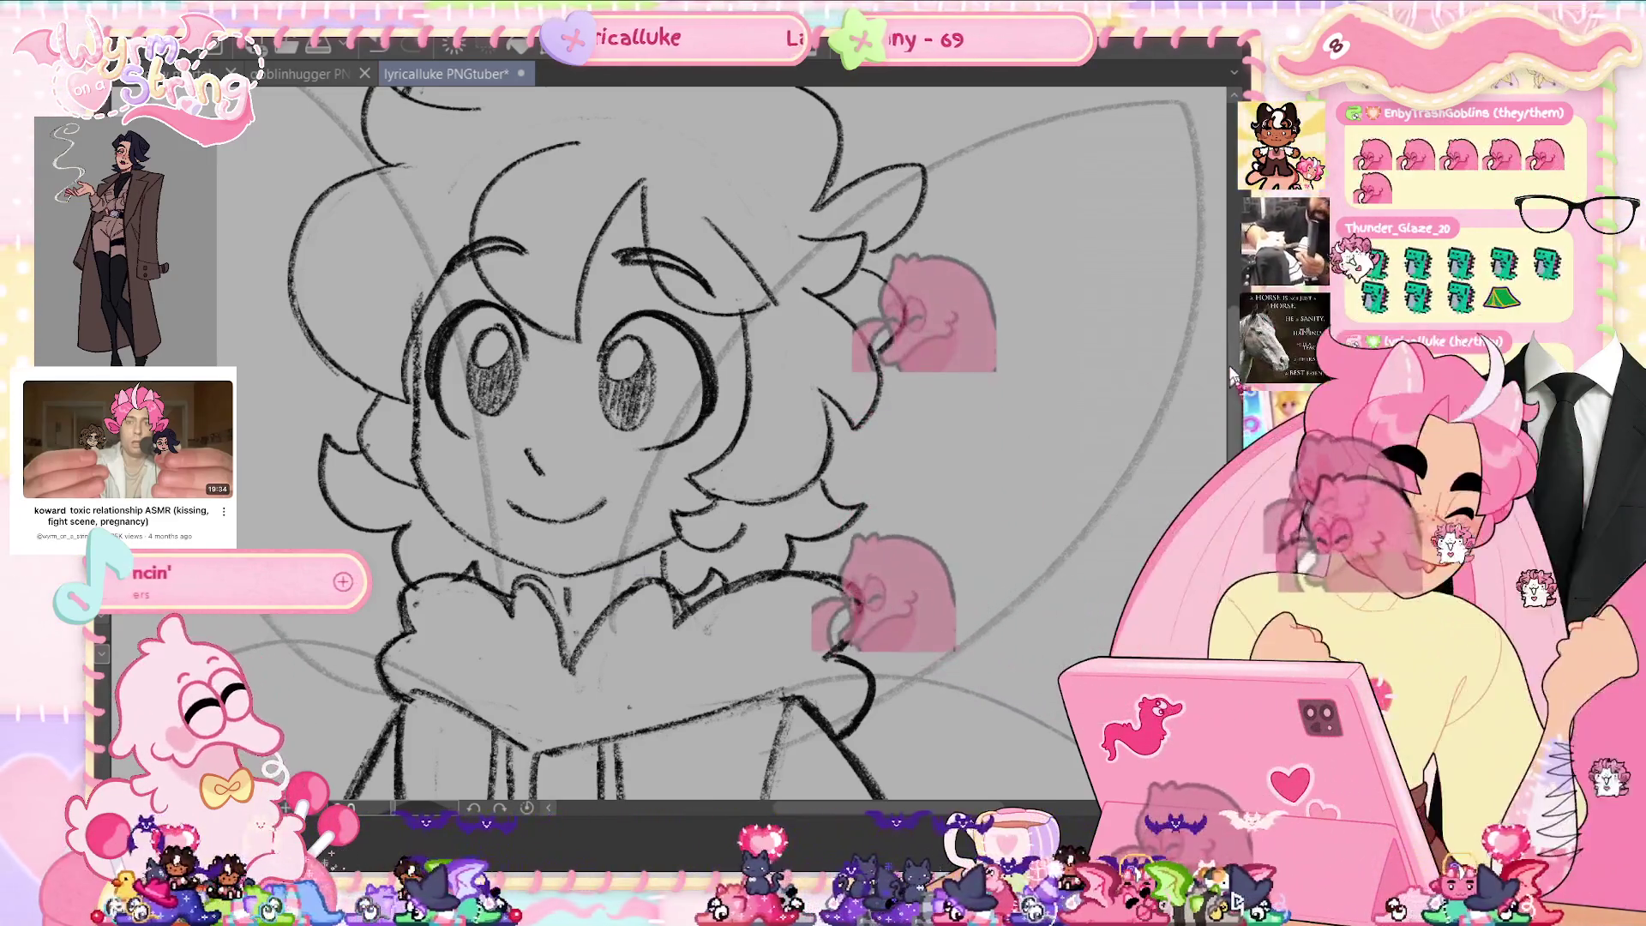
Zoom into the face and redraw the eye outlines, undoing the missed strokes.
{"action": "scroll", "coordinate": [693, 433], "scroll_direction": "up", "scroll_amount": 1}
{"action": "scroll", "coordinate": [574, 323], "scroll_direction": "up", "scroll_amount": 2}
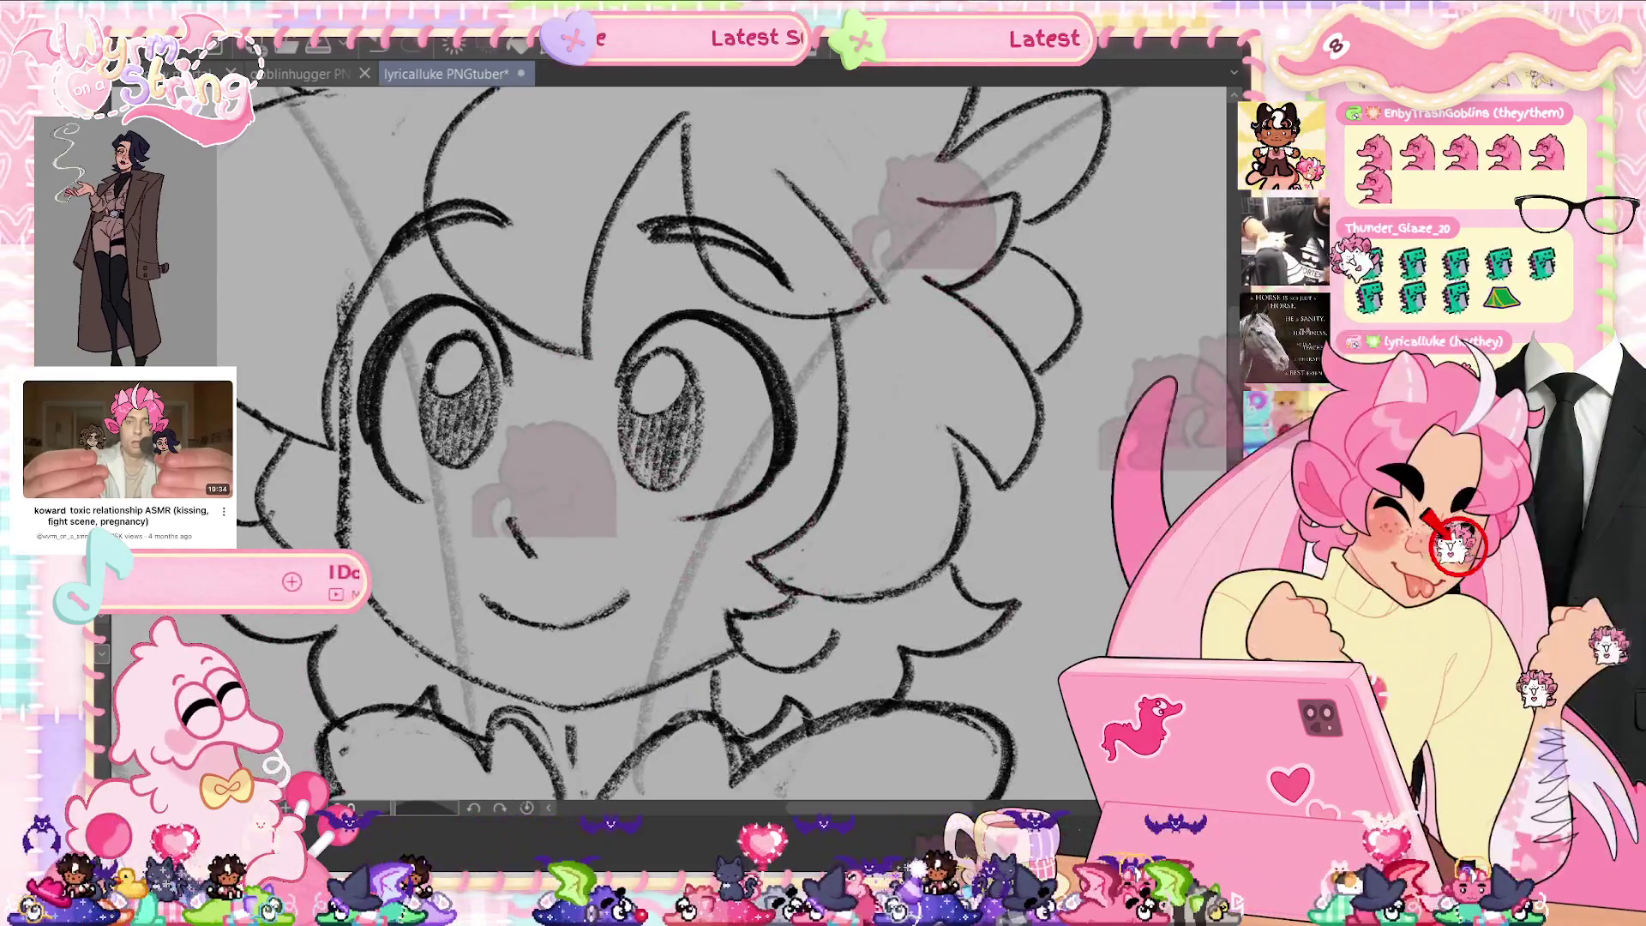
{"action": "mouse_move", "coordinate": [499, 420]}
{"action": "left_mouse_down"}
{"action": "mouse_move", "coordinate": [496, 355]}
{"action": "mouse_move", "coordinate": [473, 333]}
{"action": "left_mouse_up"}
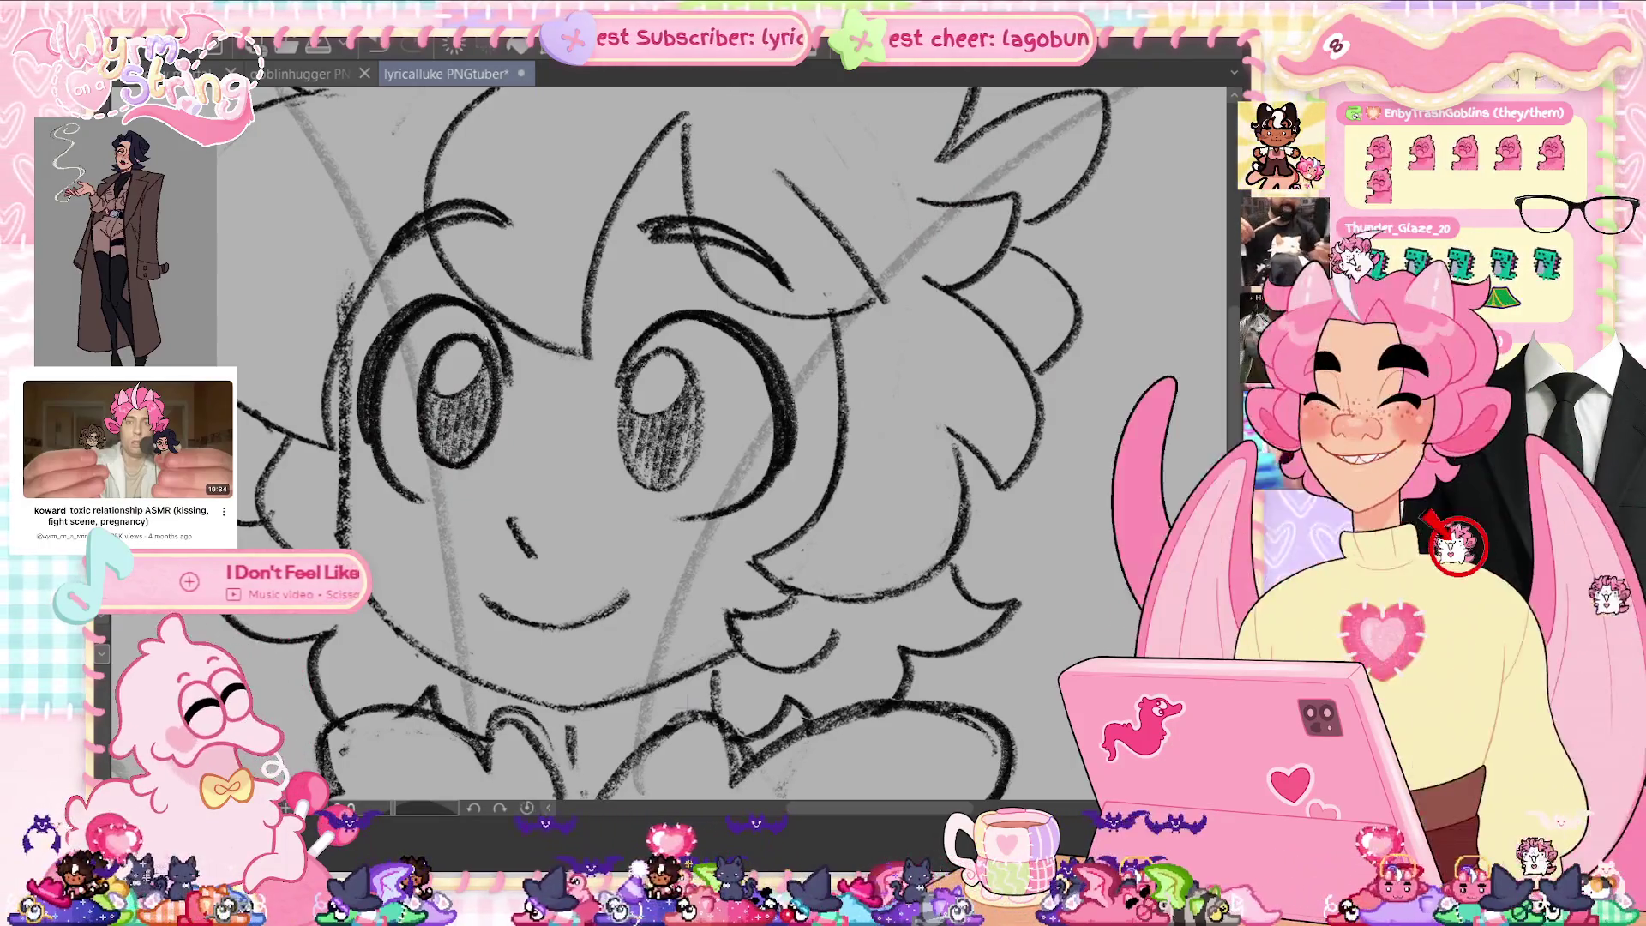
{"action": "mouse_move", "coordinate": [630, 374]}
{"action": "left_mouse_down"}
{"action": "mouse_move", "coordinate": [679, 346]}
{"action": "mouse_move", "coordinate": [707, 410]}
{"action": "mouse_move", "coordinate": [703, 455]}
{"action": "left_mouse_up"}
{"action": "key", "text": "ctrl+z"}
{"action": "mouse_move", "coordinate": [638, 351]}
{"action": "left_mouse_down"}
{"action": "mouse_move", "coordinate": [699, 379]}
{"action": "mouse_move", "coordinate": [701, 447]}
{"action": "mouse_move", "coordinate": [673, 489]}
{"action": "left_mouse_up"}
{"action": "mouse_move", "coordinate": [659, 351]}
{"action": "left_mouse_down"}
{"action": "mouse_move", "coordinate": [624, 390]}
{"action": "mouse_move", "coordinate": [619, 446]}
{"action": "mouse_move", "coordinate": [647, 485]}
{"action": "left_mouse_up"}
{"action": "key", "text": "ctrl+z"}
{"action": "mouse_move", "coordinate": [659, 347]}
{"action": "left_mouse_down"}
{"action": "mouse_move", "coordinate": [617, 439]}
{"action": "mouse_move", "coordinate": [643, 487]}
{"action": "left_mouse_up"}
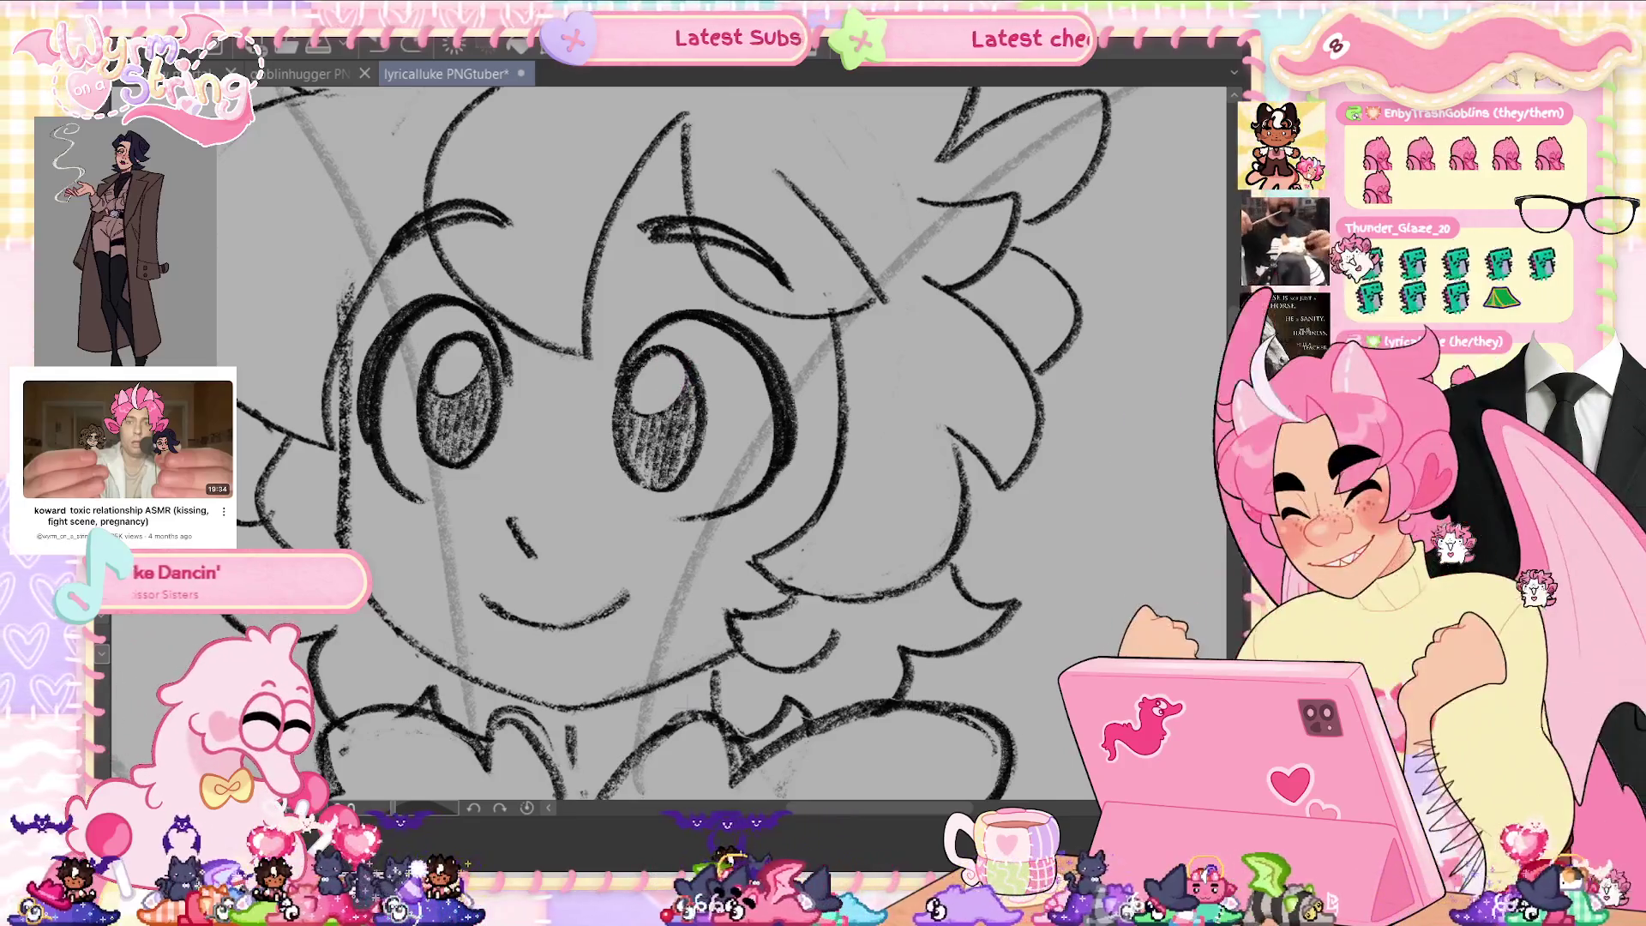
Shade inside both eyes, thicken the outer outline and upper lid, then save and fit to window.
{"action": "left_click_drag", "start_coordinate": [635, 416], "coordinate": [682, 373]}
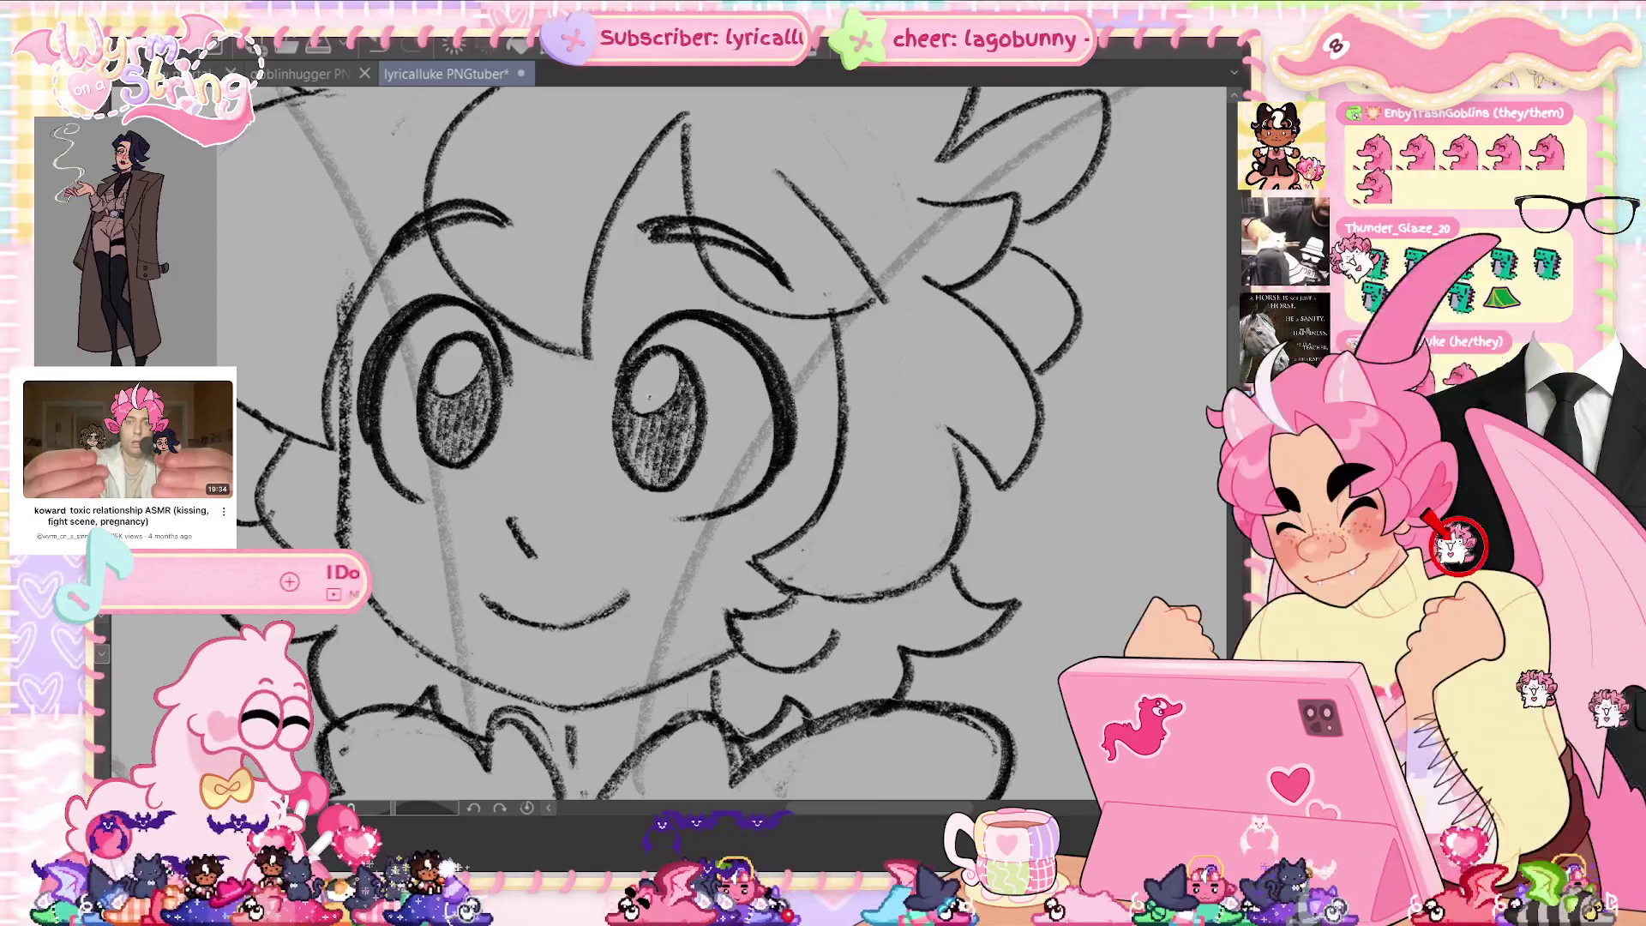
{"action": "left_click_drag", "start_coordinate": [467, 383], "coordinate": [483, 352]}
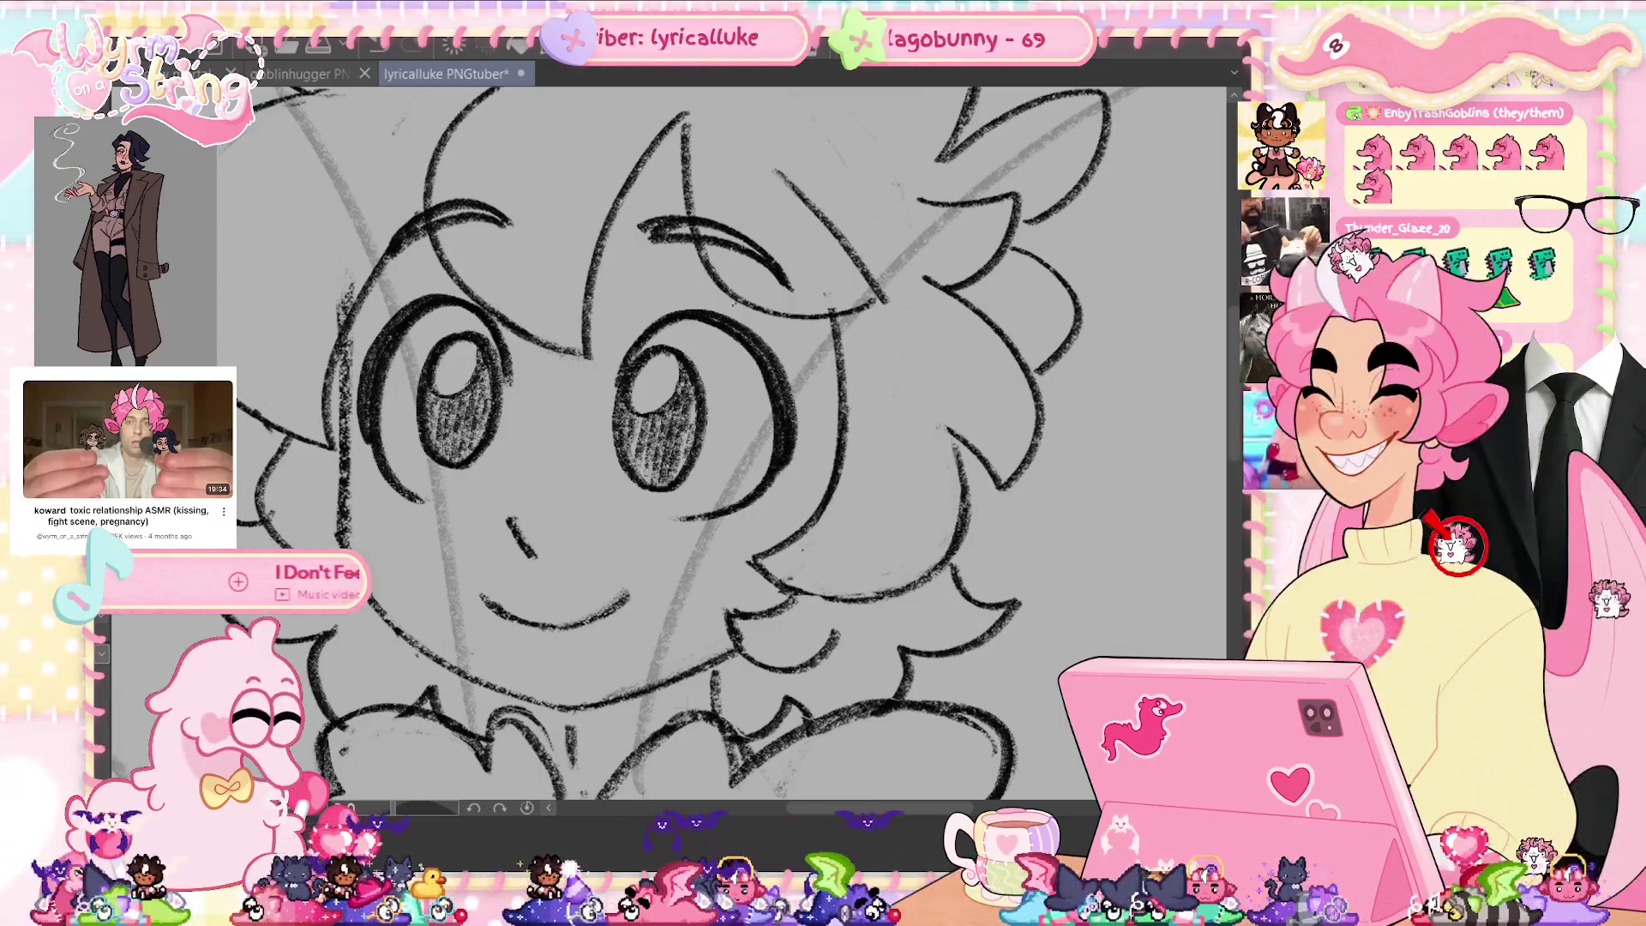
{"action": "left_click_drag", "start_coordinate": [743, 341], "coordinate": [783, 433]}
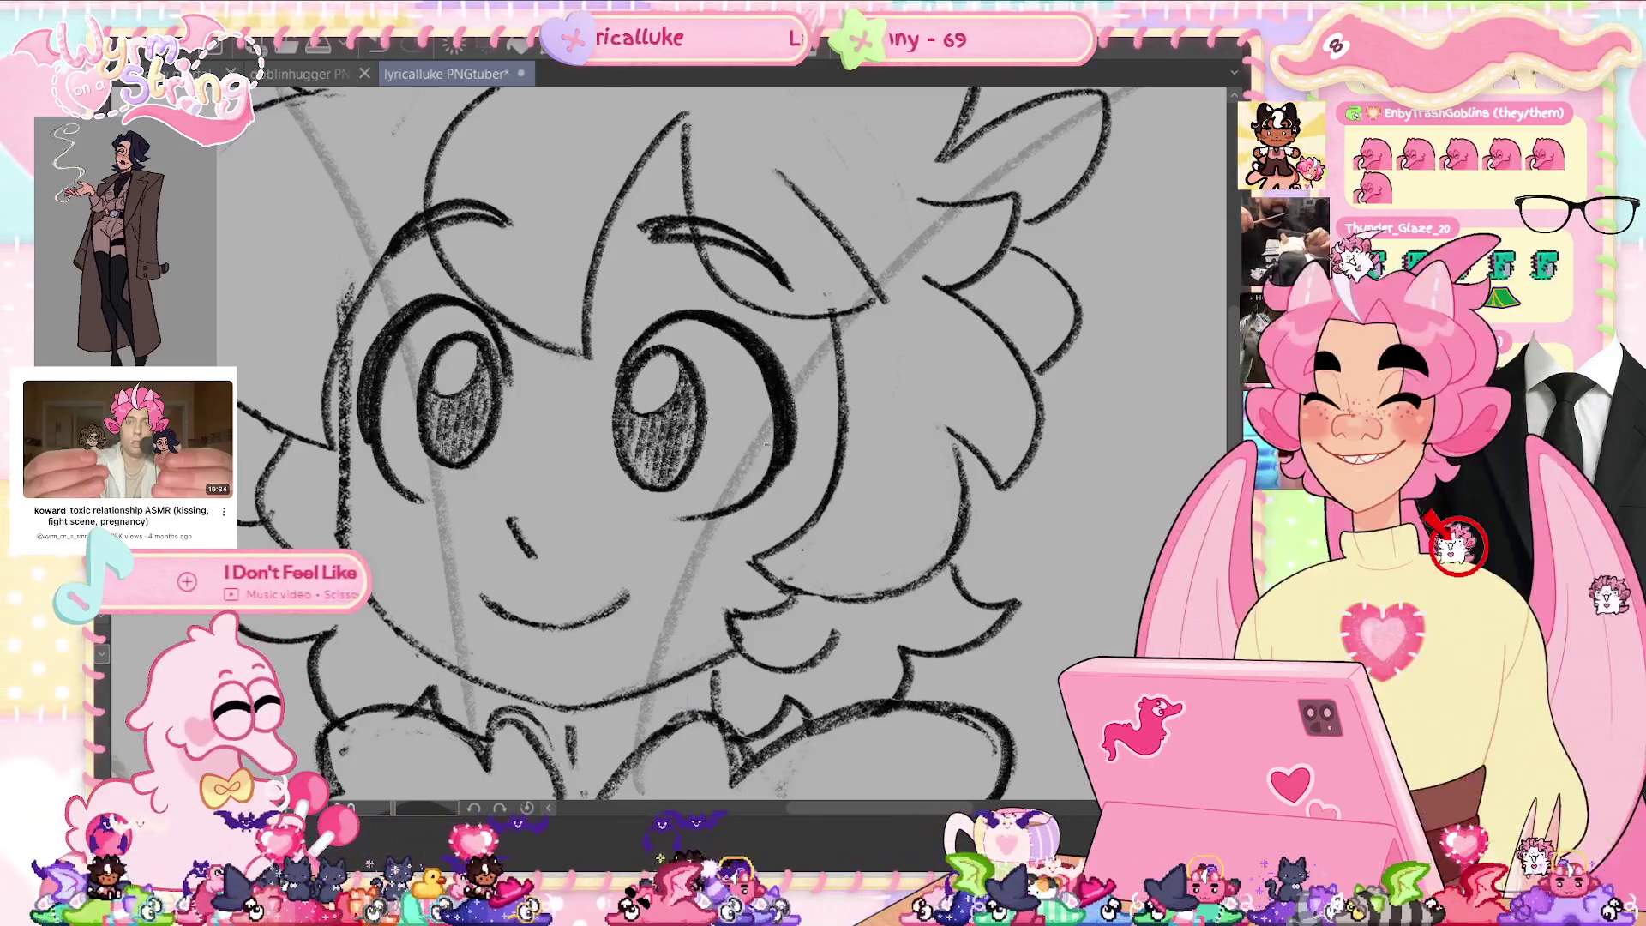
{"action": "left_click_drag", "start_coordinate": [476, 306], "coordinate": [415, 305]}
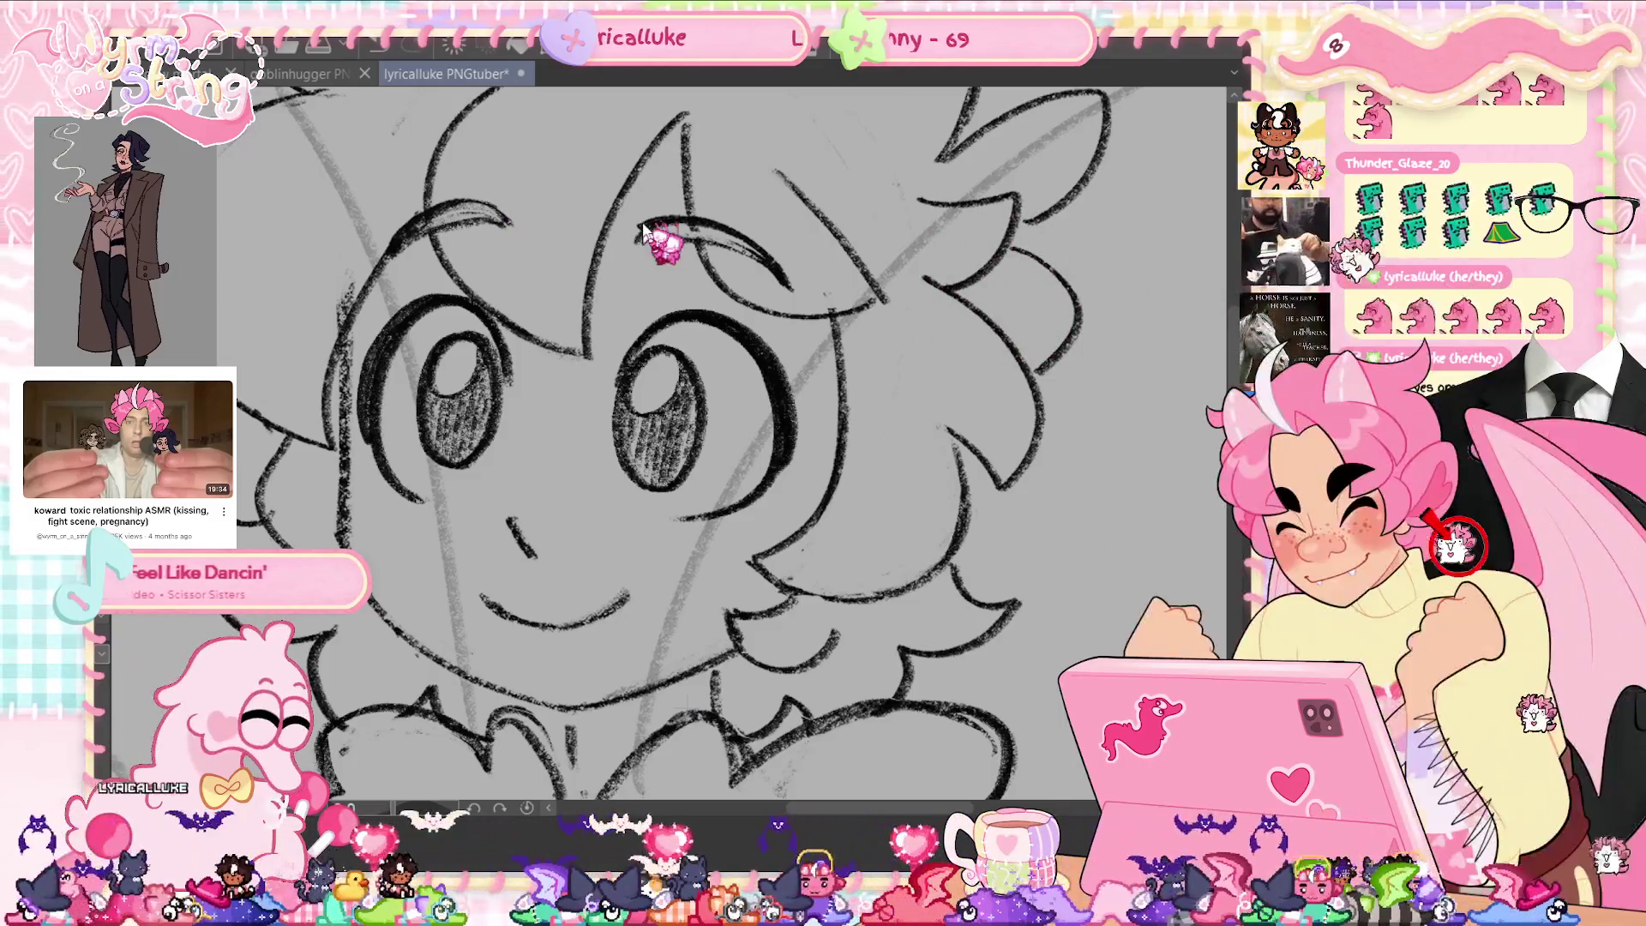
{"action": "key", "text": "ctrl+s"}
{"action": "key", "text": "ctrl+0"}
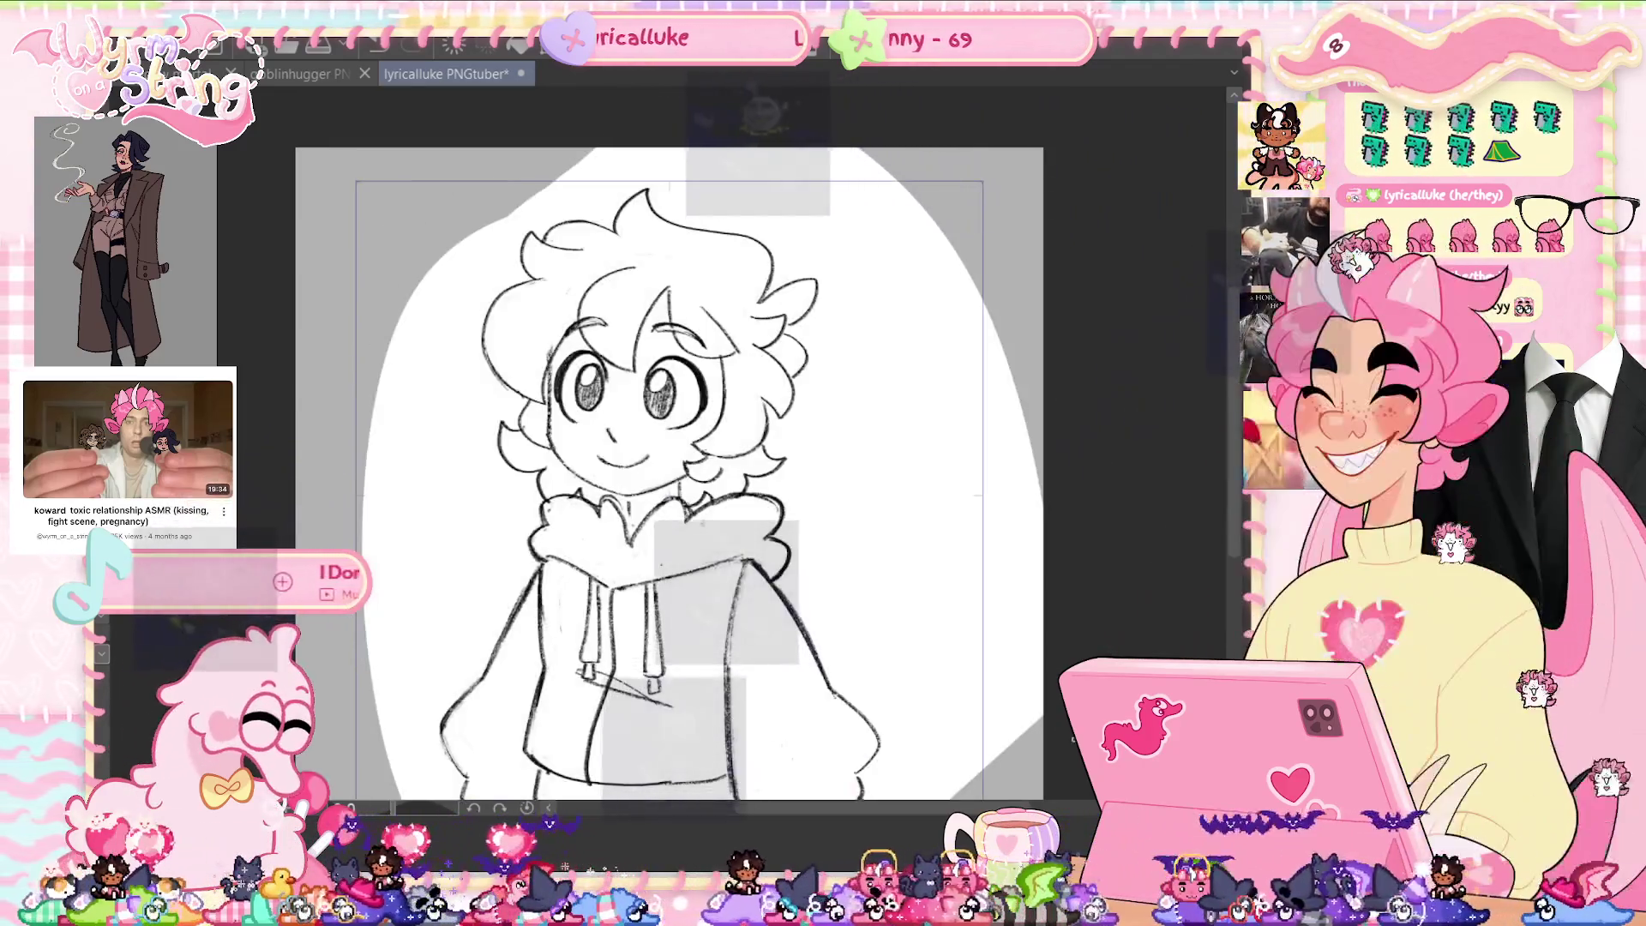
Zoom out and back in, save the drawing, and scroll to the hoodie's lower half.
{"action": "key", "text": "ctrl+minus"}
{"action": "key", "text": "ctrl+minus"}
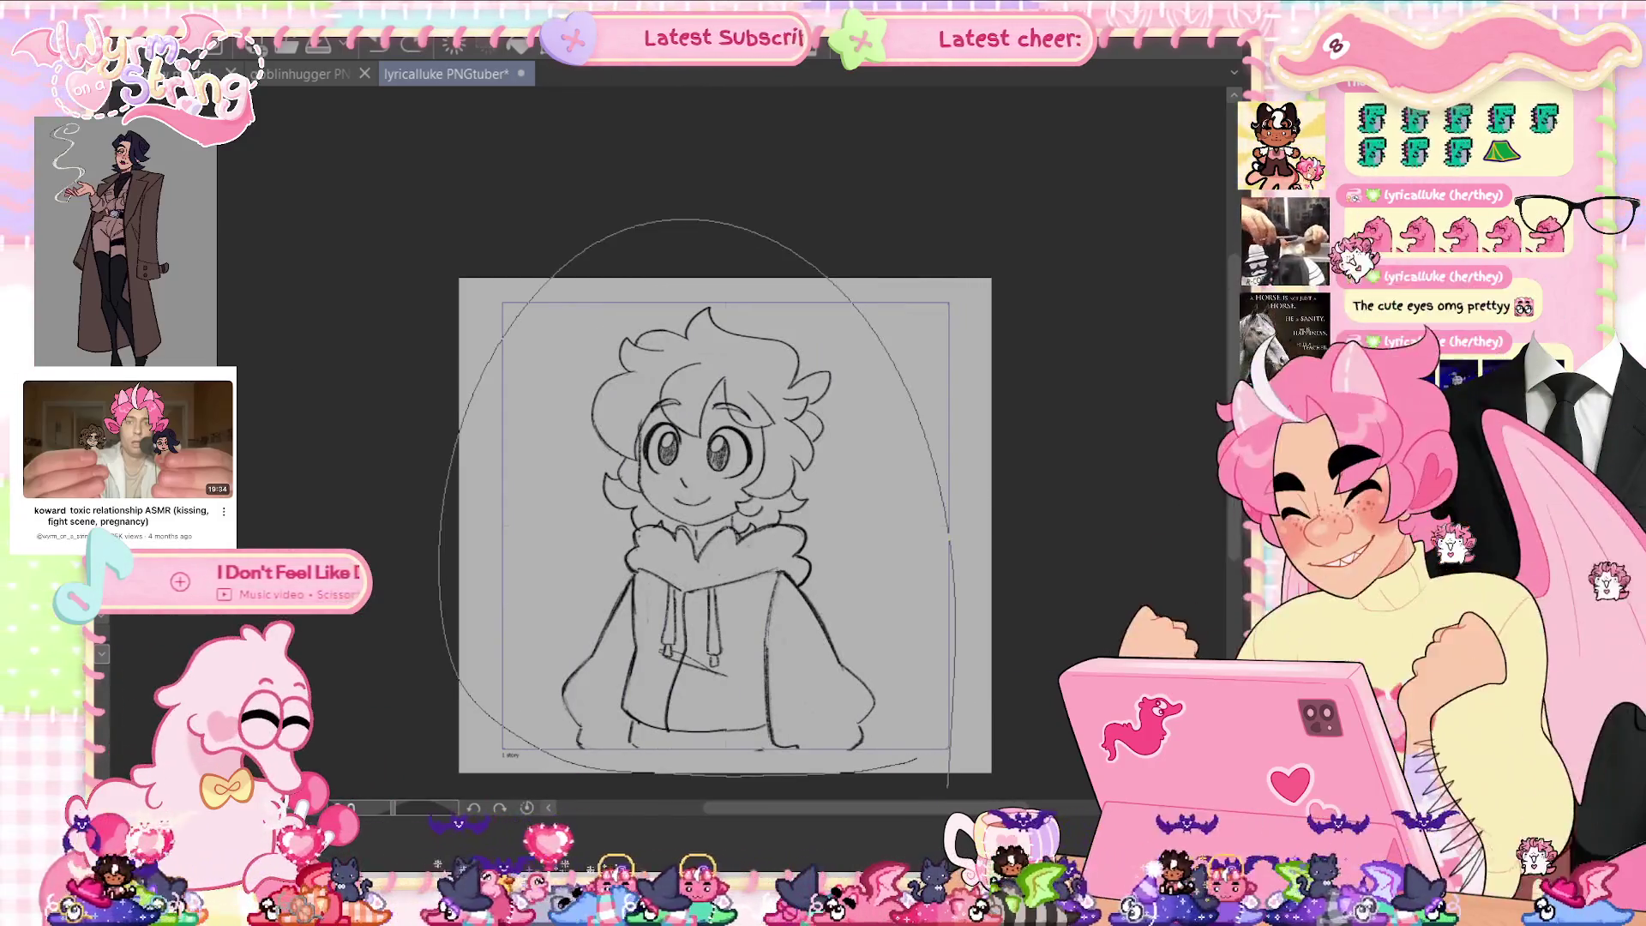
{"action": "key", "text": "ctrl+plus"}
{"action": "key", "text": "ctrl+plus"}
{"action": "key", "text": "ctrl+s"}
{"action": "scroll", "coordinate": [954, 472], "scroll_direction": "down", "scroll_amount": 2}
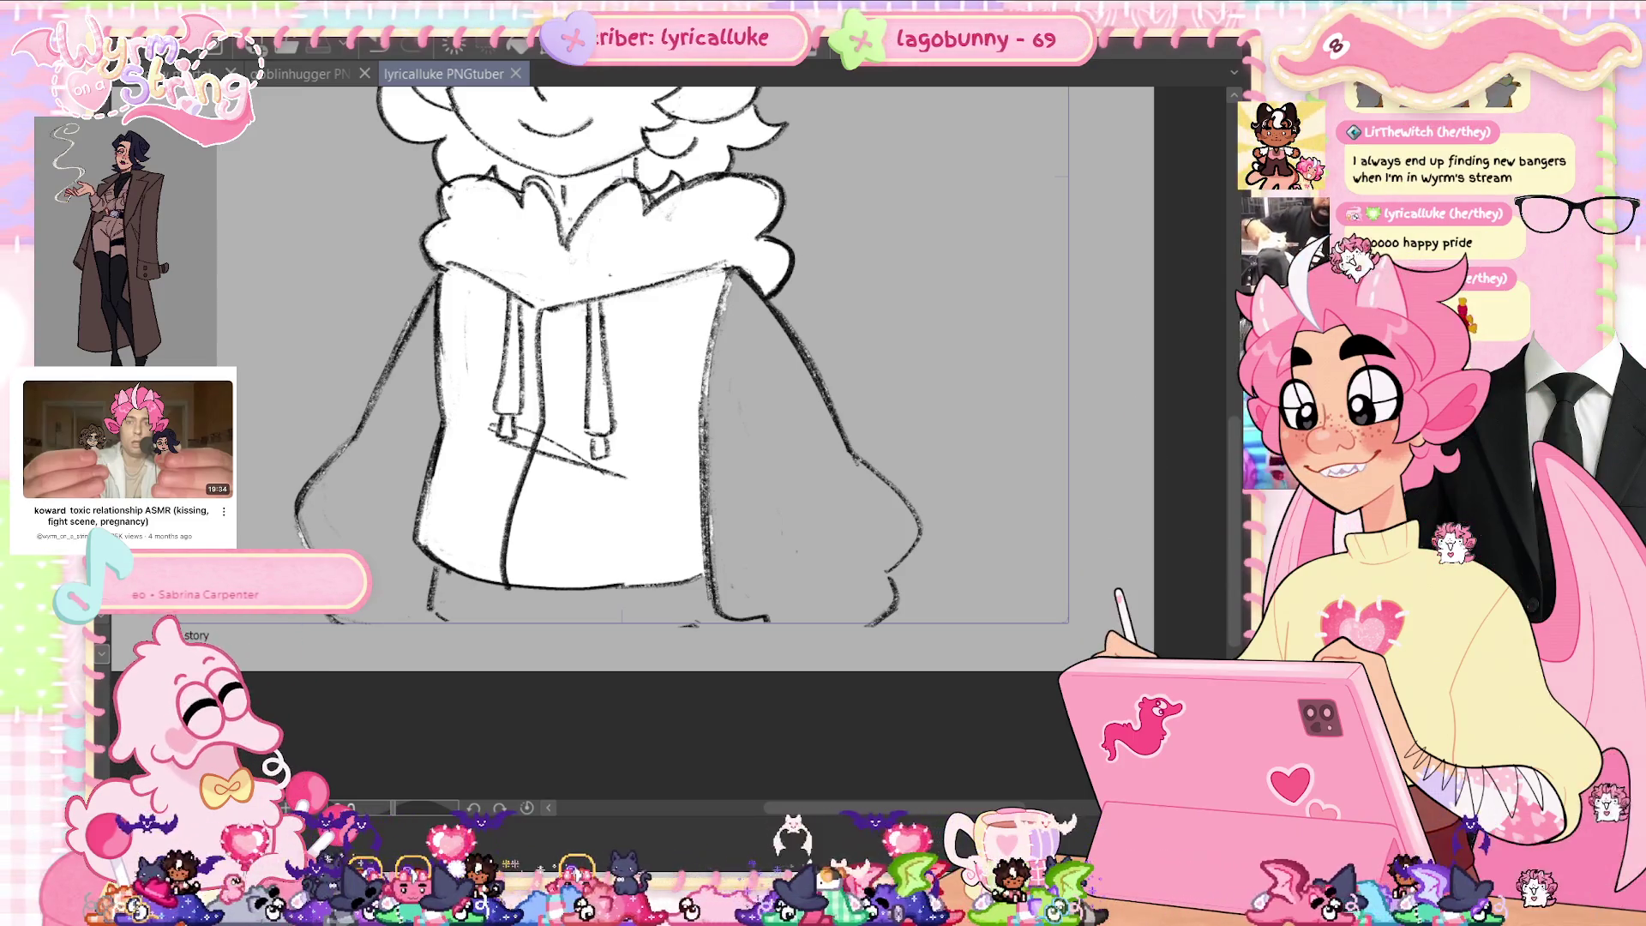
{"action": "scroll", "coordinate": [967, 548], "scroll_direction": "up", "scroll_amount": 2}
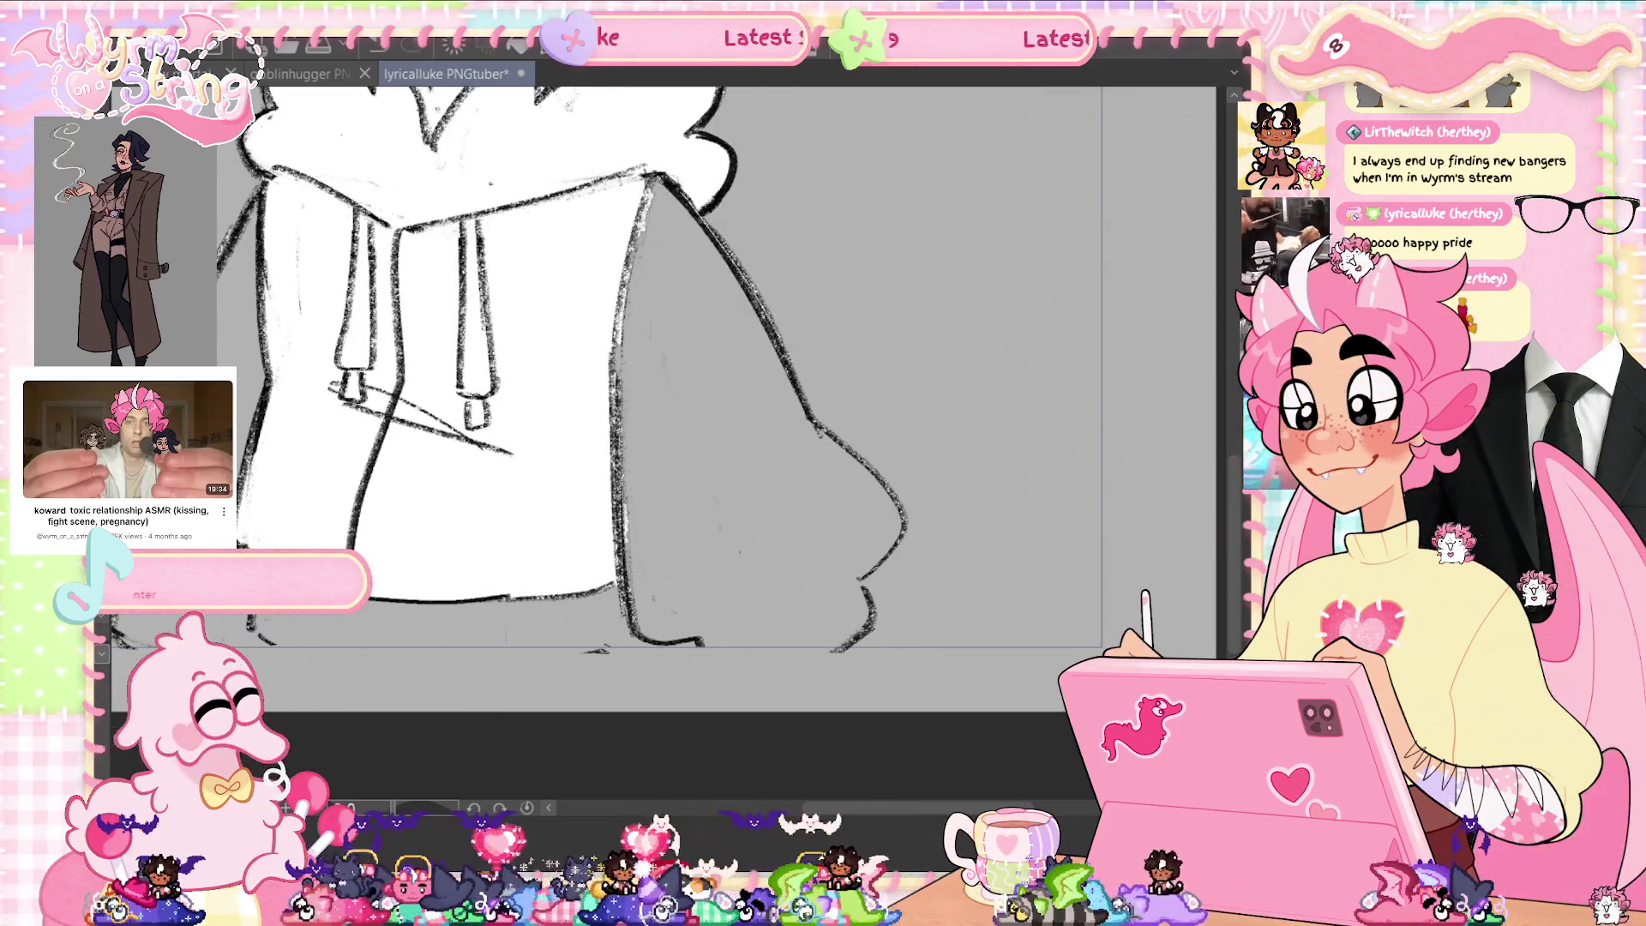
Close the lower-right hoodie outline and bottom edge, then fill the right section white.
{"action": "left_click_drag", "start_coordinate": [908, 514], "coordinate": [860, 584]}
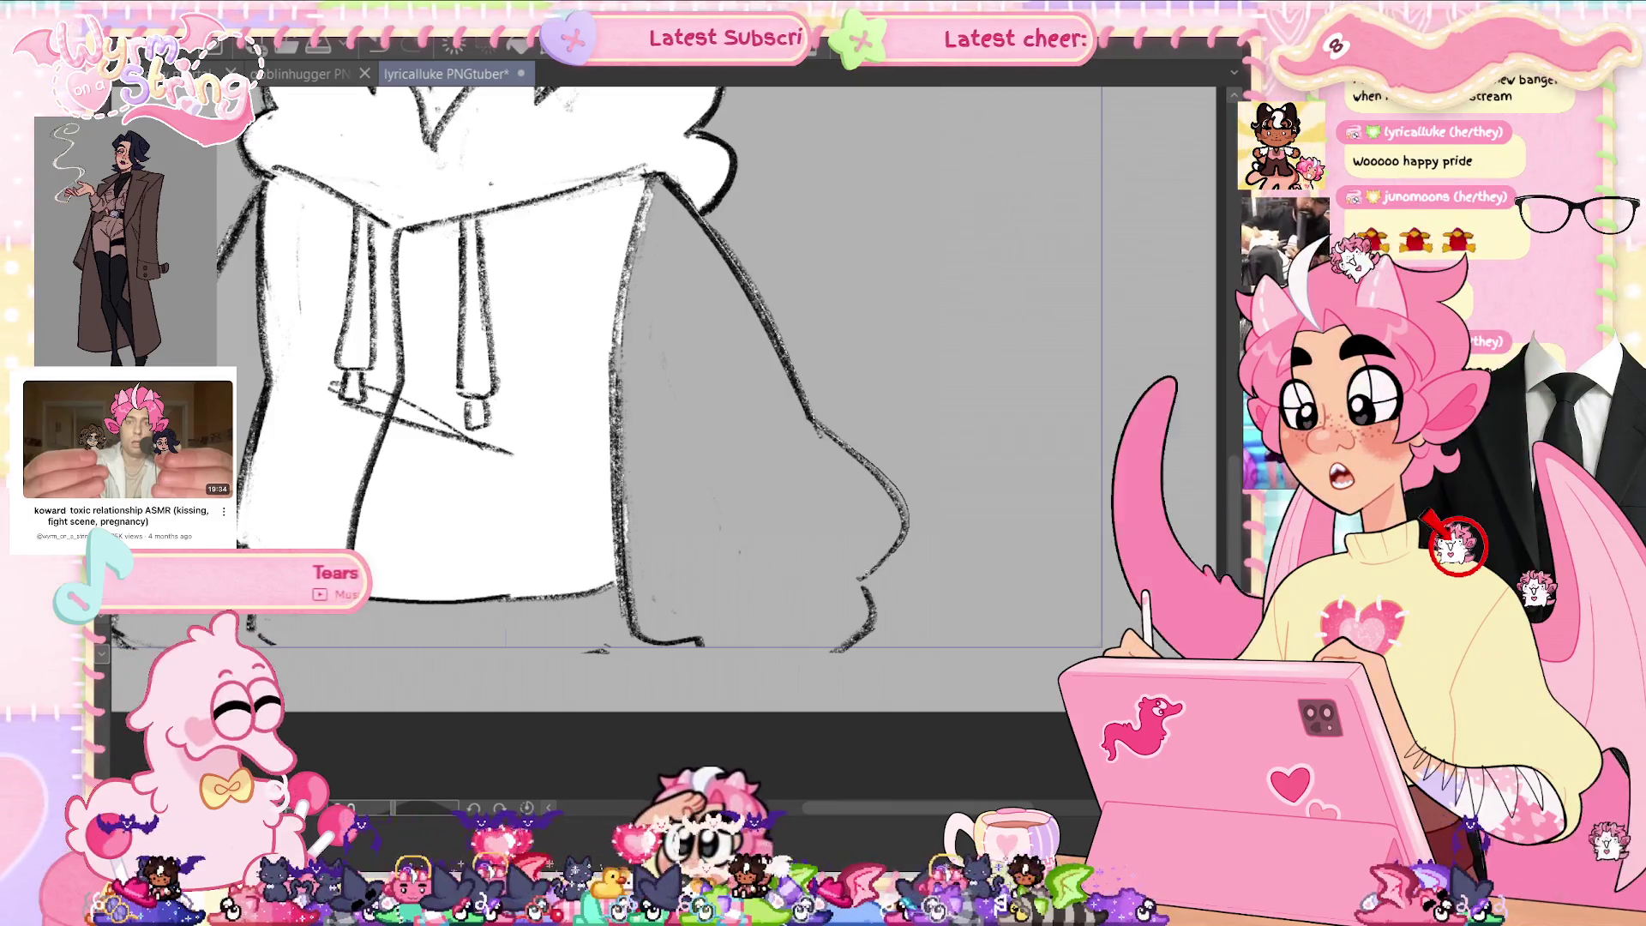
{"action": "left_click_drag", "start_coordinate": [853, 649], "coordinate": [643, 643]}
{"action": "left_click", "coordinate": [737, 429]}
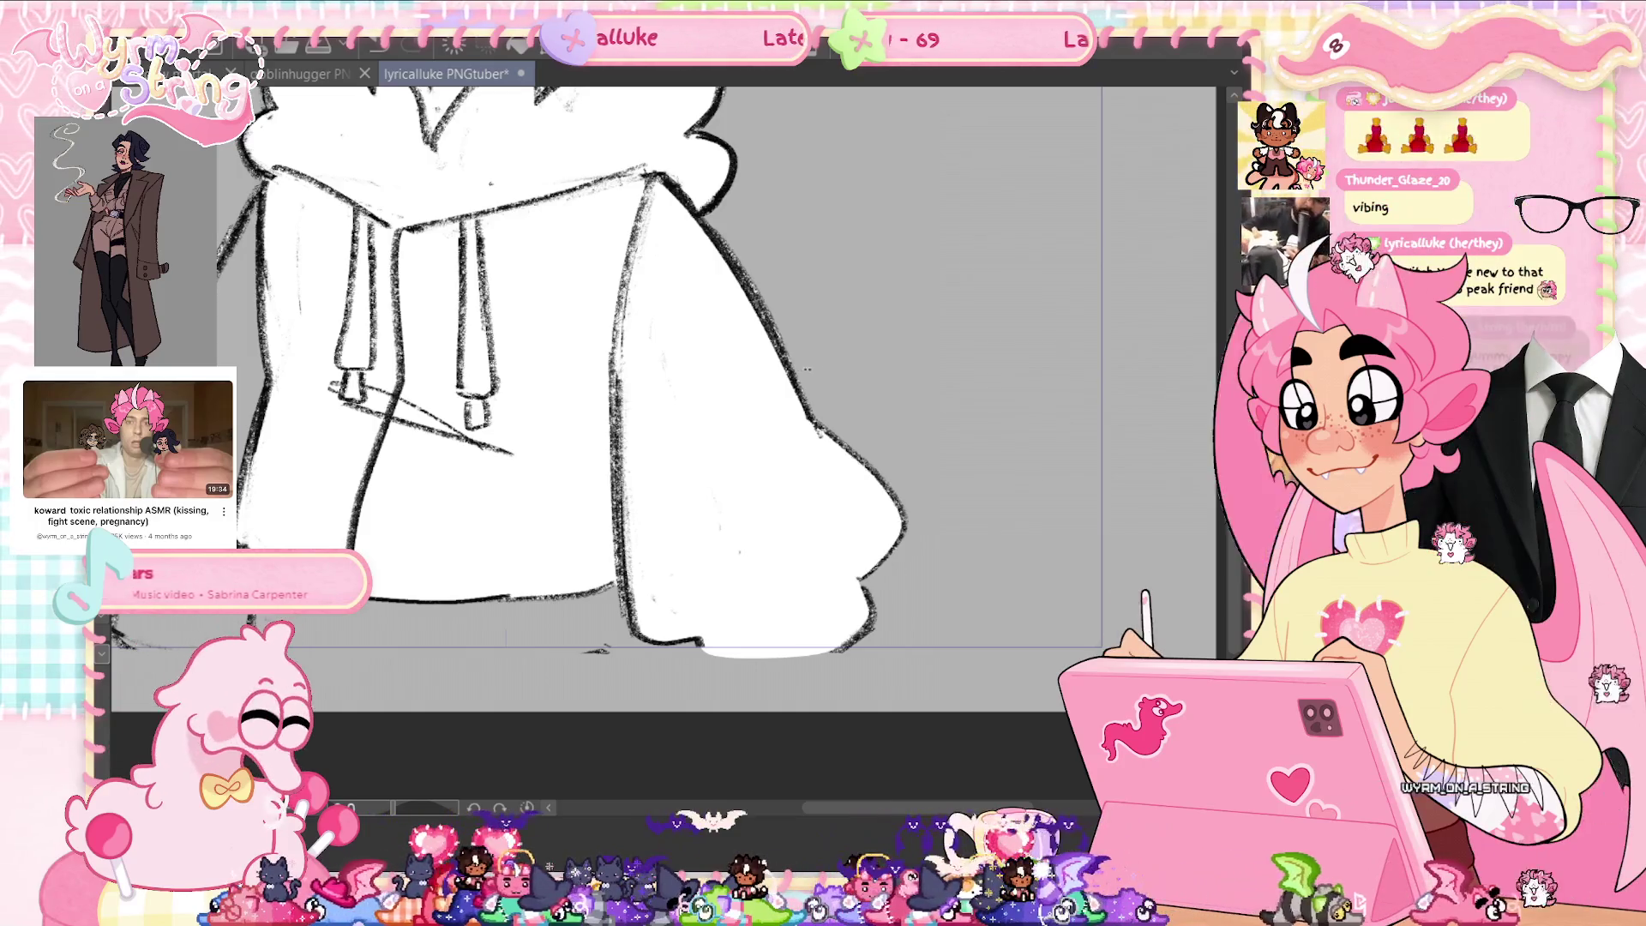
{"action": "mouse_move", "coordinate": [707, 661]}
{"action": "left_mouse_down"}
{"action": "mouse_move", "coordinate": [836, 658]}
{"action": "mouse_move", "coordinate": [749, 665]}
{"action": "left_mouse_up"}
{"action": "key", "text": "ctrl+z"}
Close the left sleeve and hem outlines, fill them white, fit to window, and save.
{"action": "left_click_drag", "start_coordinate": [939, 614], "coordinate": [1274, 623]}
{"action": "left_click_drag", "start_coordinate": [604, 190], "coordinate": [498, 407]}
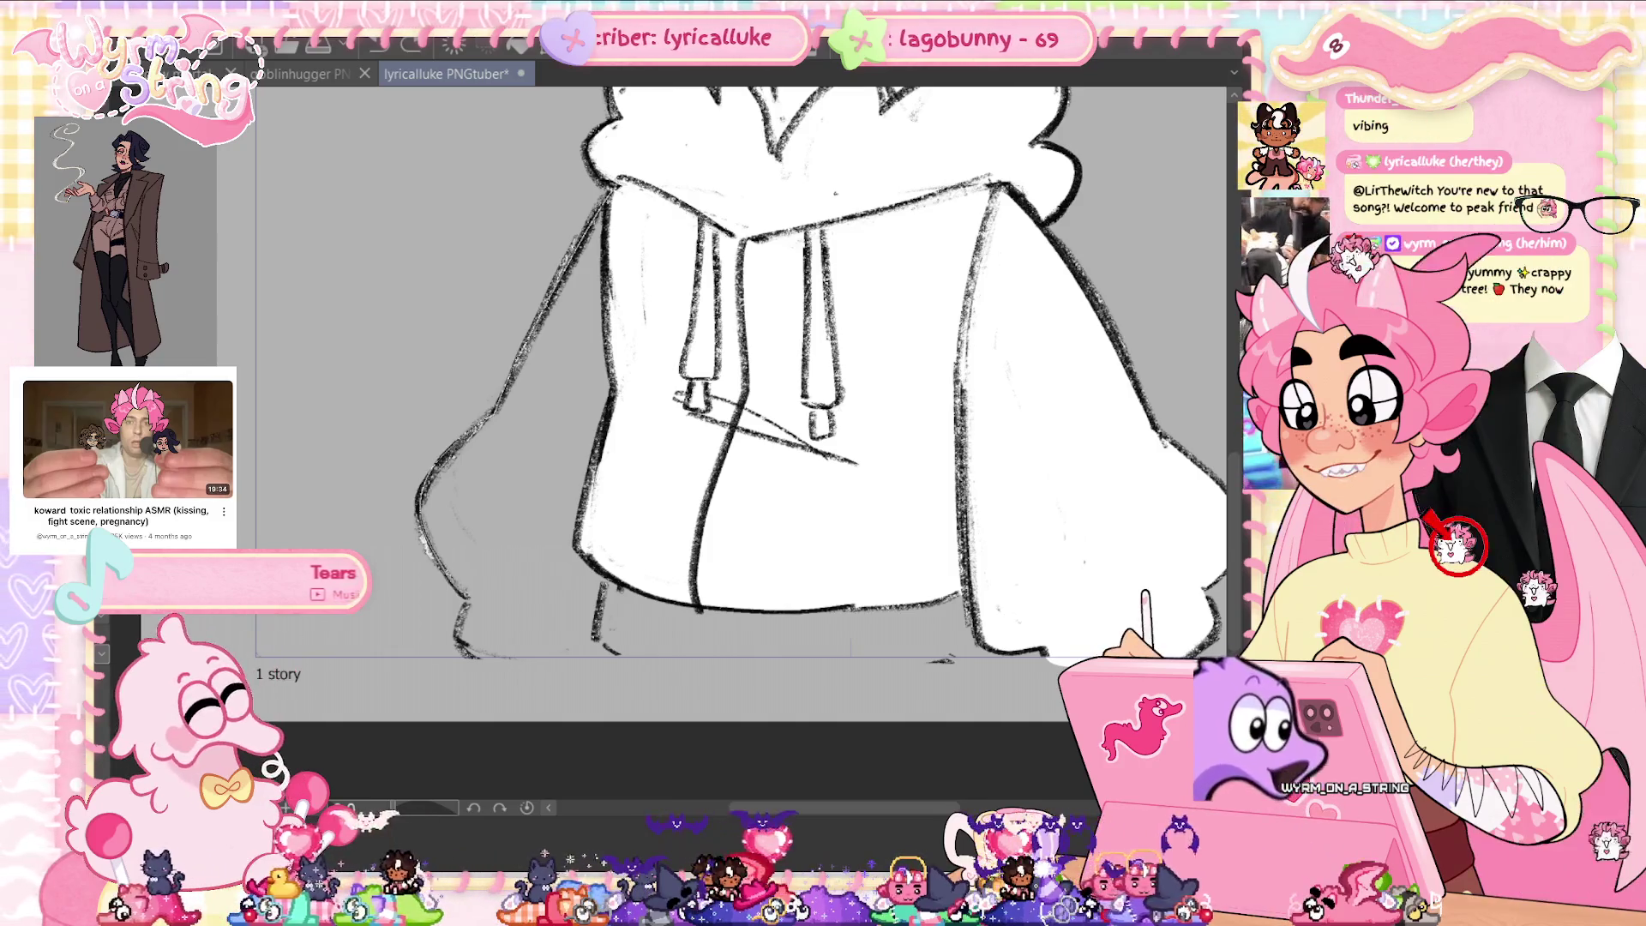
{"action": "mouse_move", "coordinate": [594, 662]}
{"action": "left_mouse_down"}
{"action": "mouse_move", "coordinate": [941, 662]}
{"action": "mouse_move", "coordinate": [990, 594]}
{"action": "left_mouse_up"}
{"action": "left_click", "coordinate": [514, 514]}
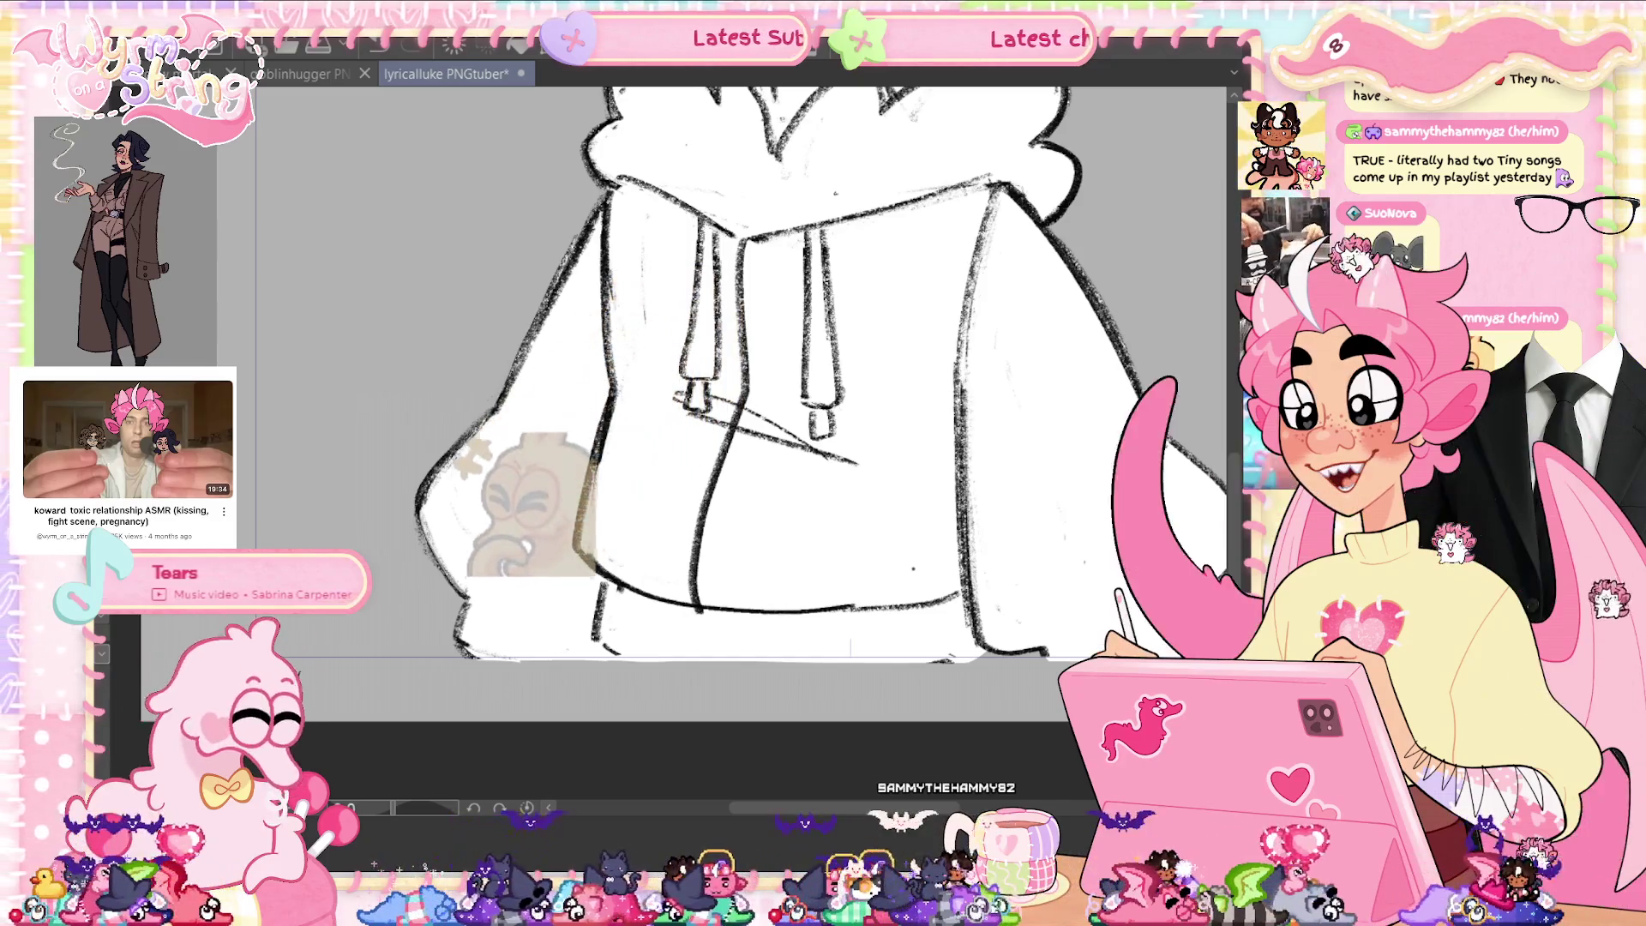
{"action": "key", "text": "ctrl+0"}
{"action": "key", "text": "ctrl+s"}
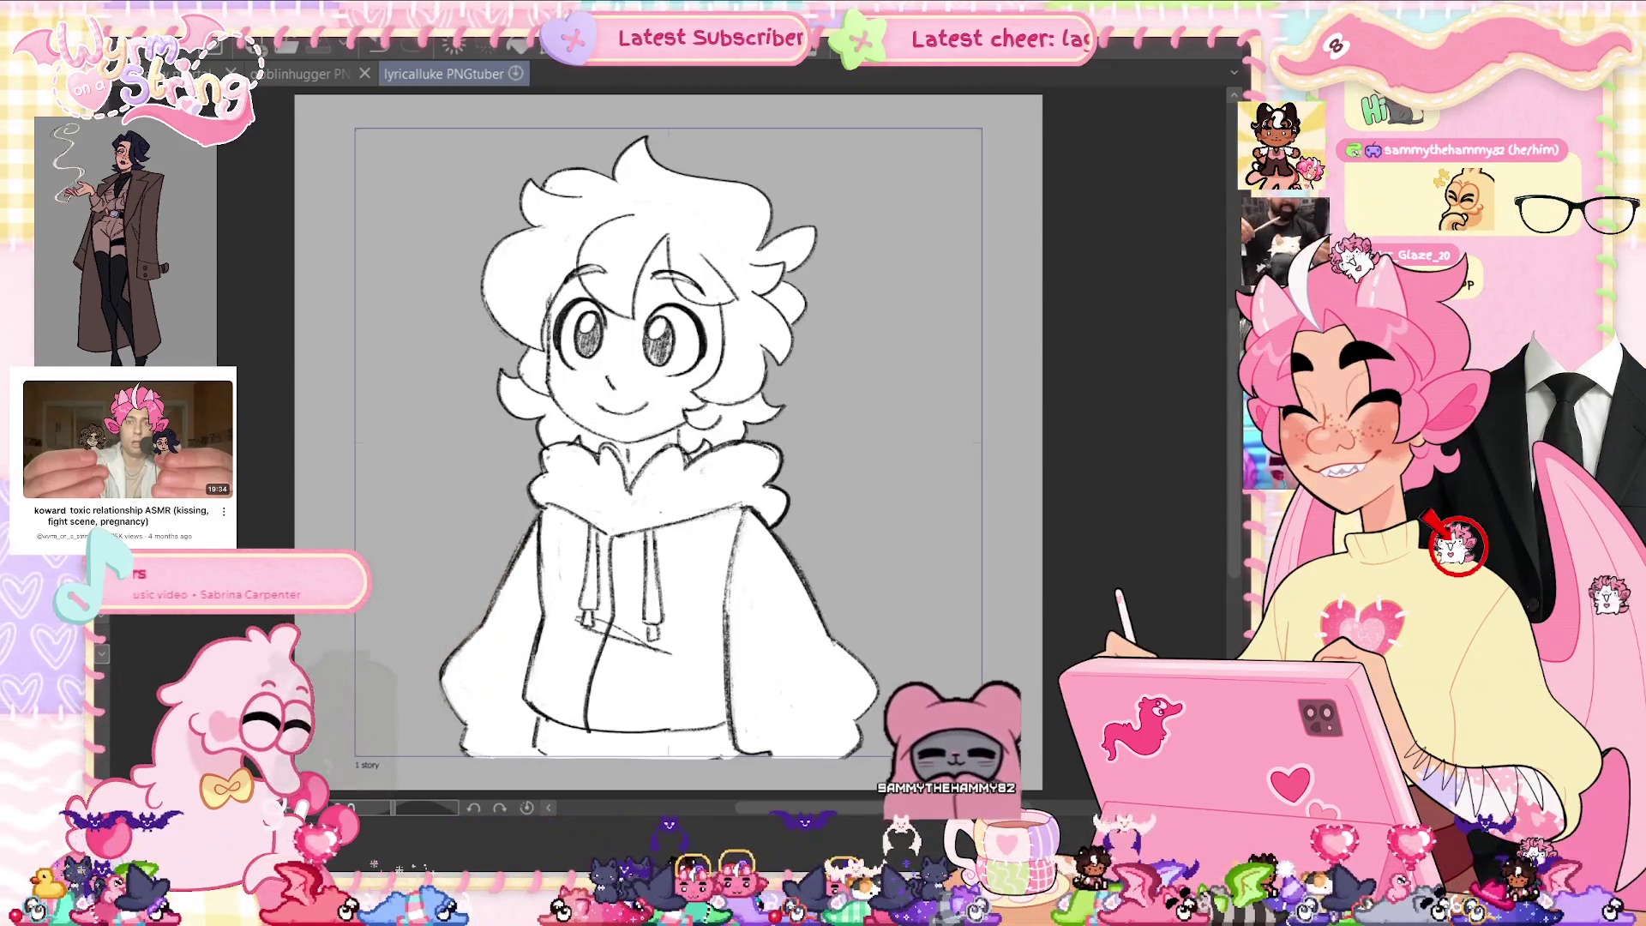
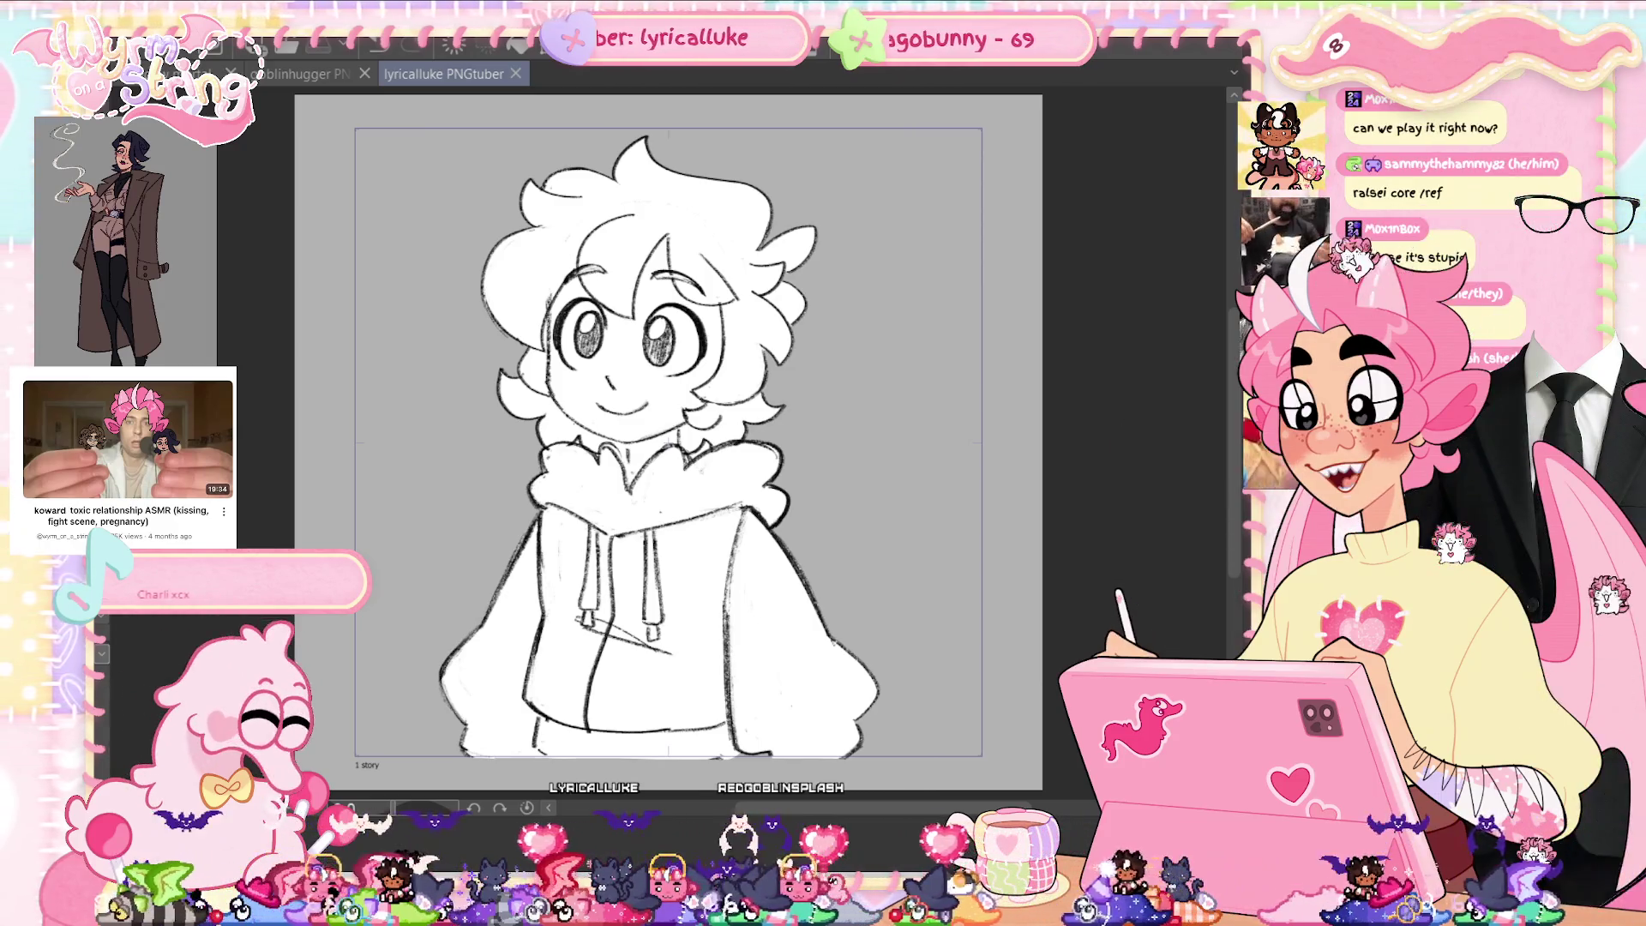
Zoom in on the character's face and fur-collared hoodie.
{"action": "key", "text": "ctrl+plus"}
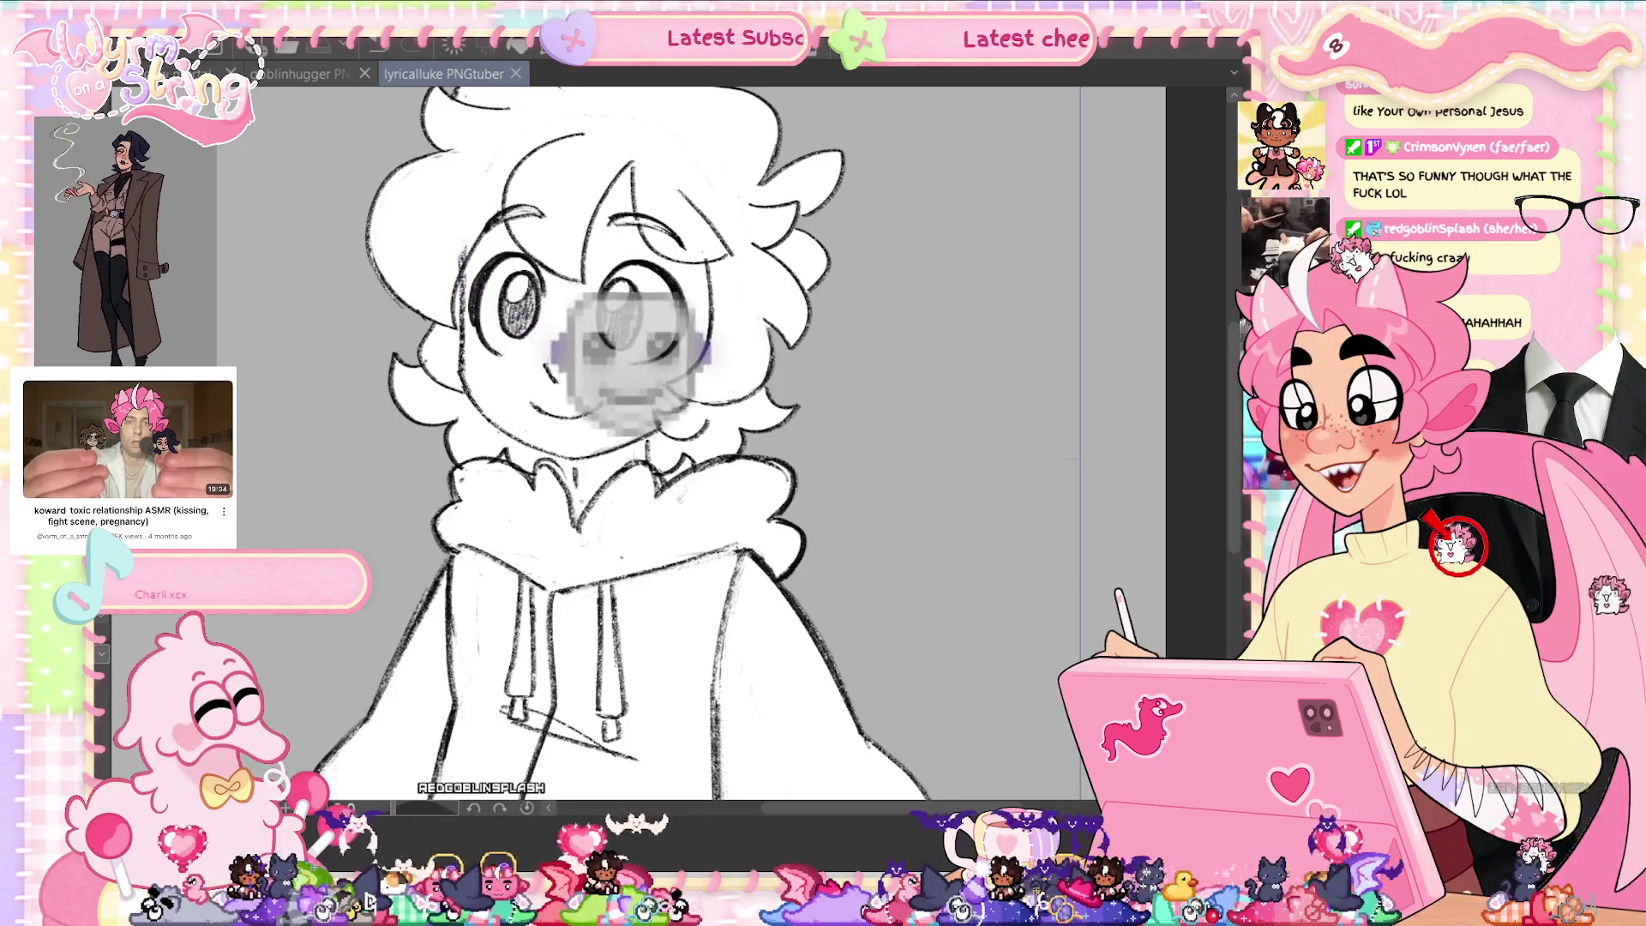
Skew the right part of the fur collar up and left, then erase the stray white fill beside the right shoulder.
{"action": "scroll", "coordinate": [926, 554], "scroll_direction": "up", "scroll_amount": 2}
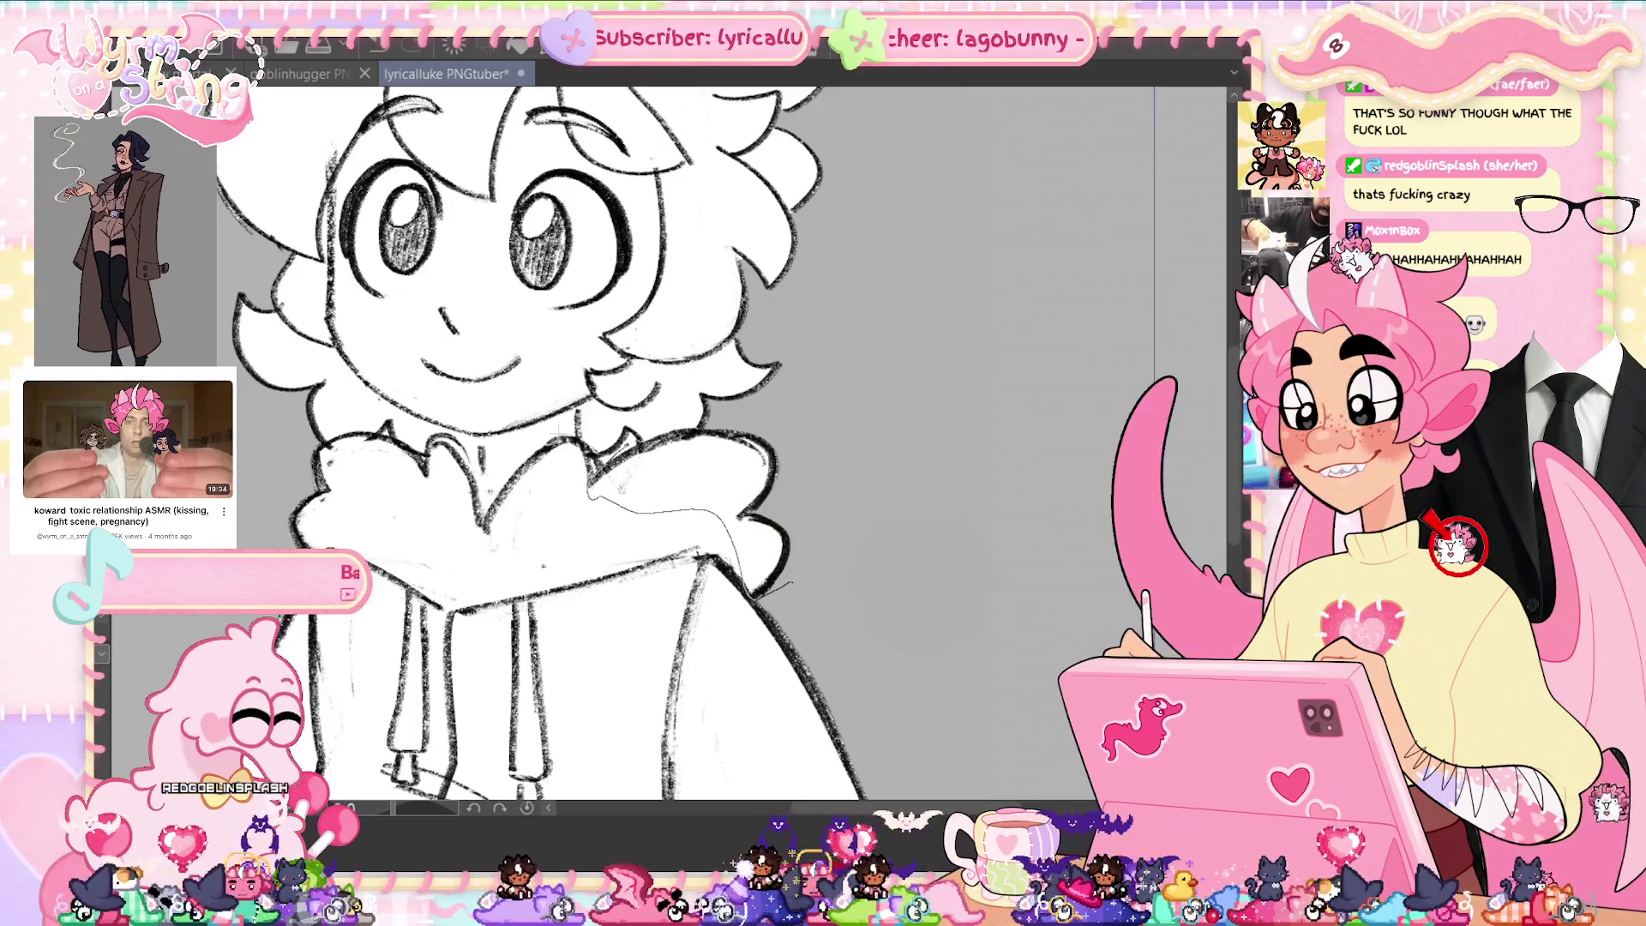
{"action": "left_click_drag", "start_coordinate": [694, 424], "coordinate": [600, 497]}
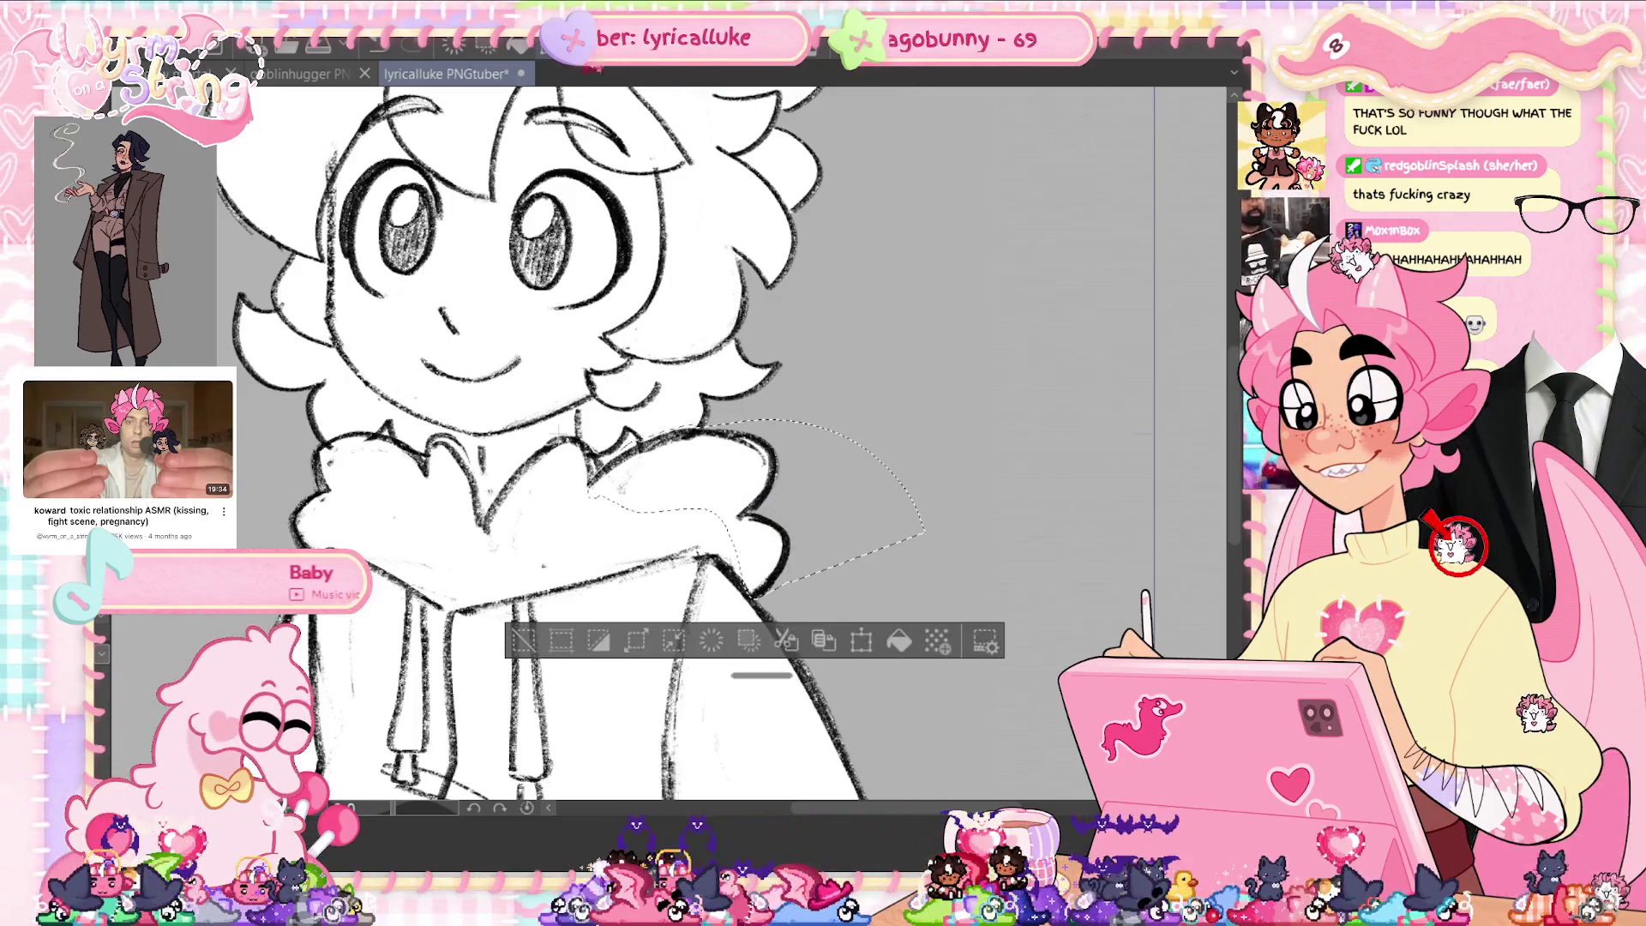
{"action": "key", "text": "ctrl+t"}
{"action": "left_click_drag", "start_coordinate": [918, 420], "coordinate": [900, 390]}
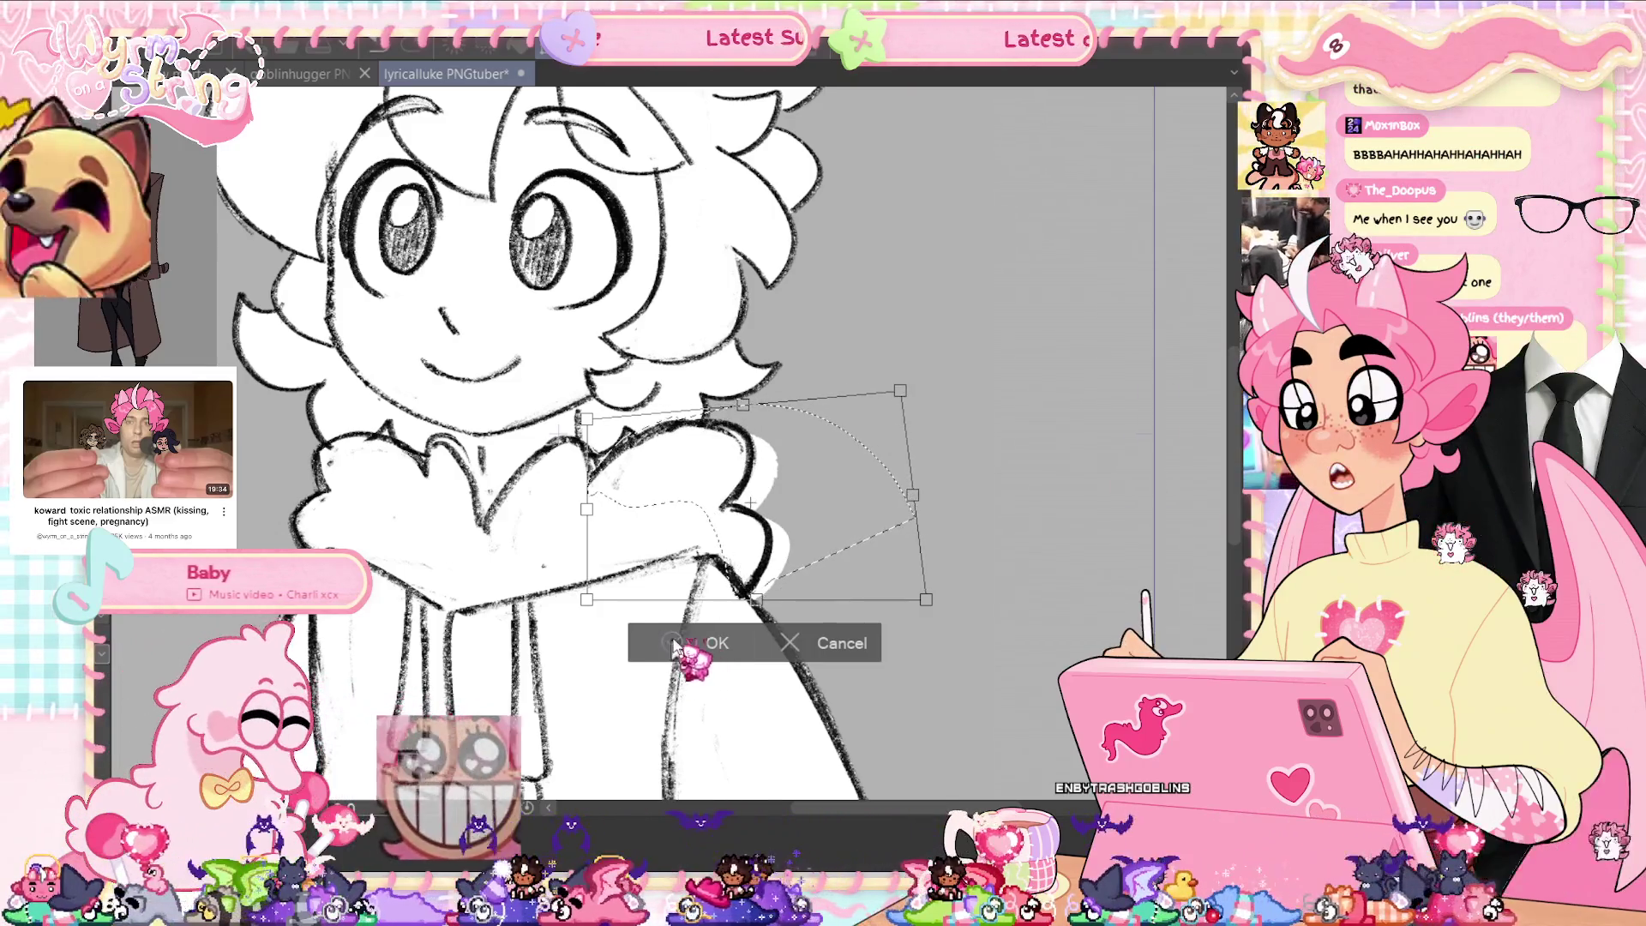
{"action": "left_click", "coordinate": [673, 645]}
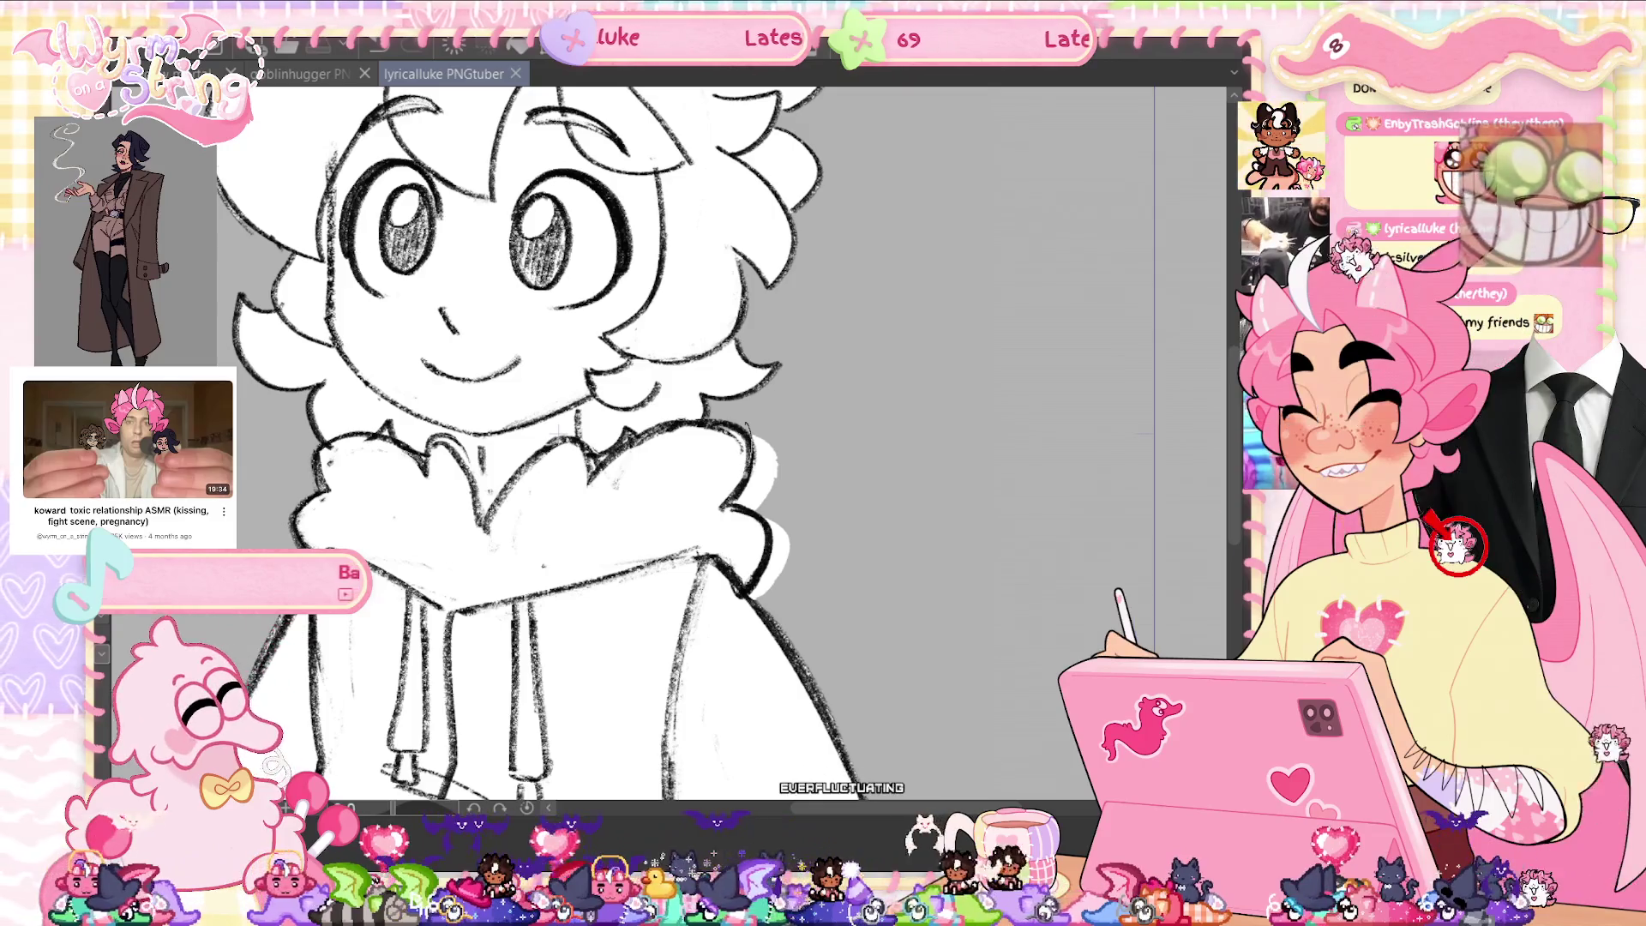
{"action": "left_click", "coordinate": [814, 512]}
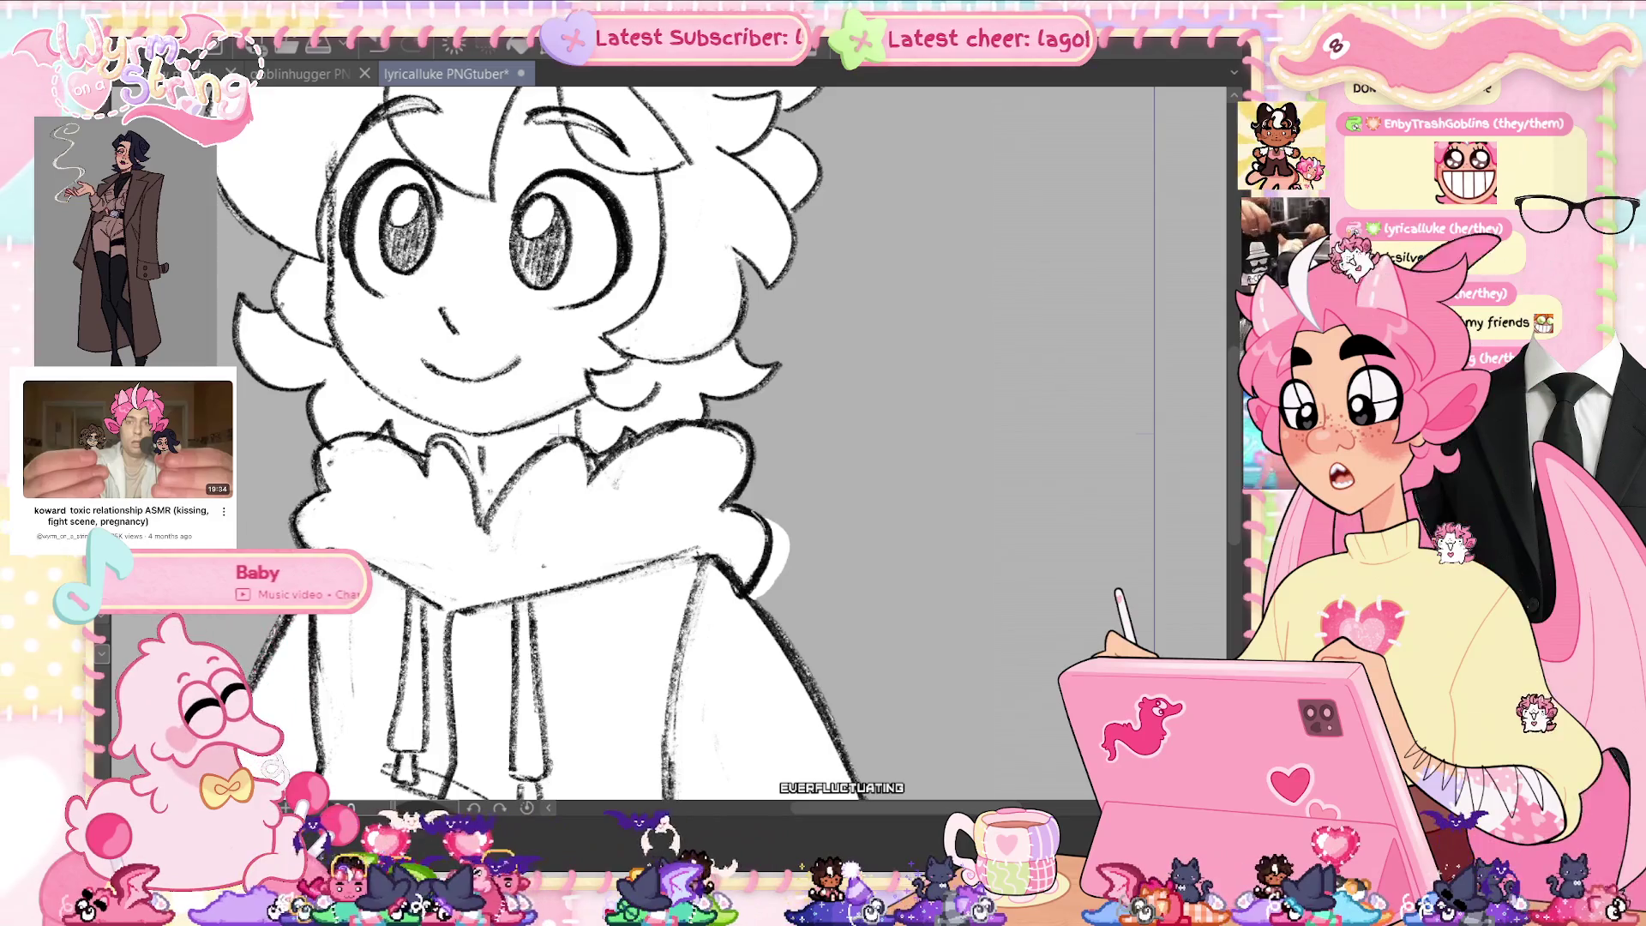
{"action": "left_click_drag", "start_coordinate": [785, 566], "coordinate": [800, 467]}
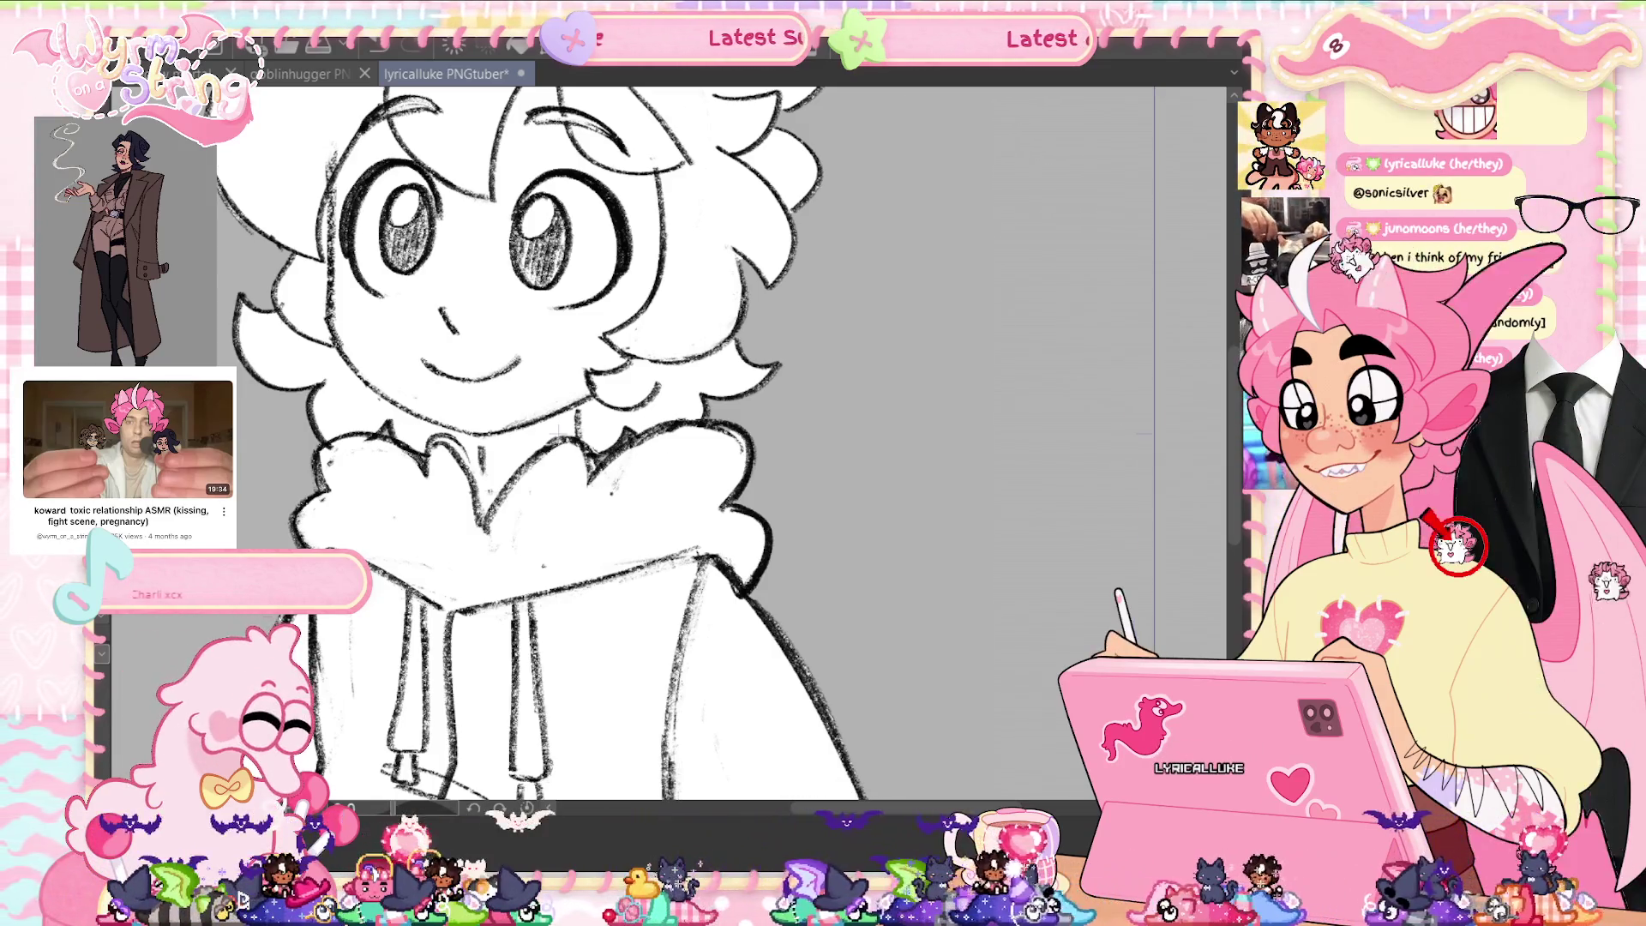
Save, fit the drawing to the window, flip it horizontally to check proportions, then zoom in on the face.
{"action": "key", "text": "ctrl+s"}
{"action": "key", "text": "ctrl+0"}
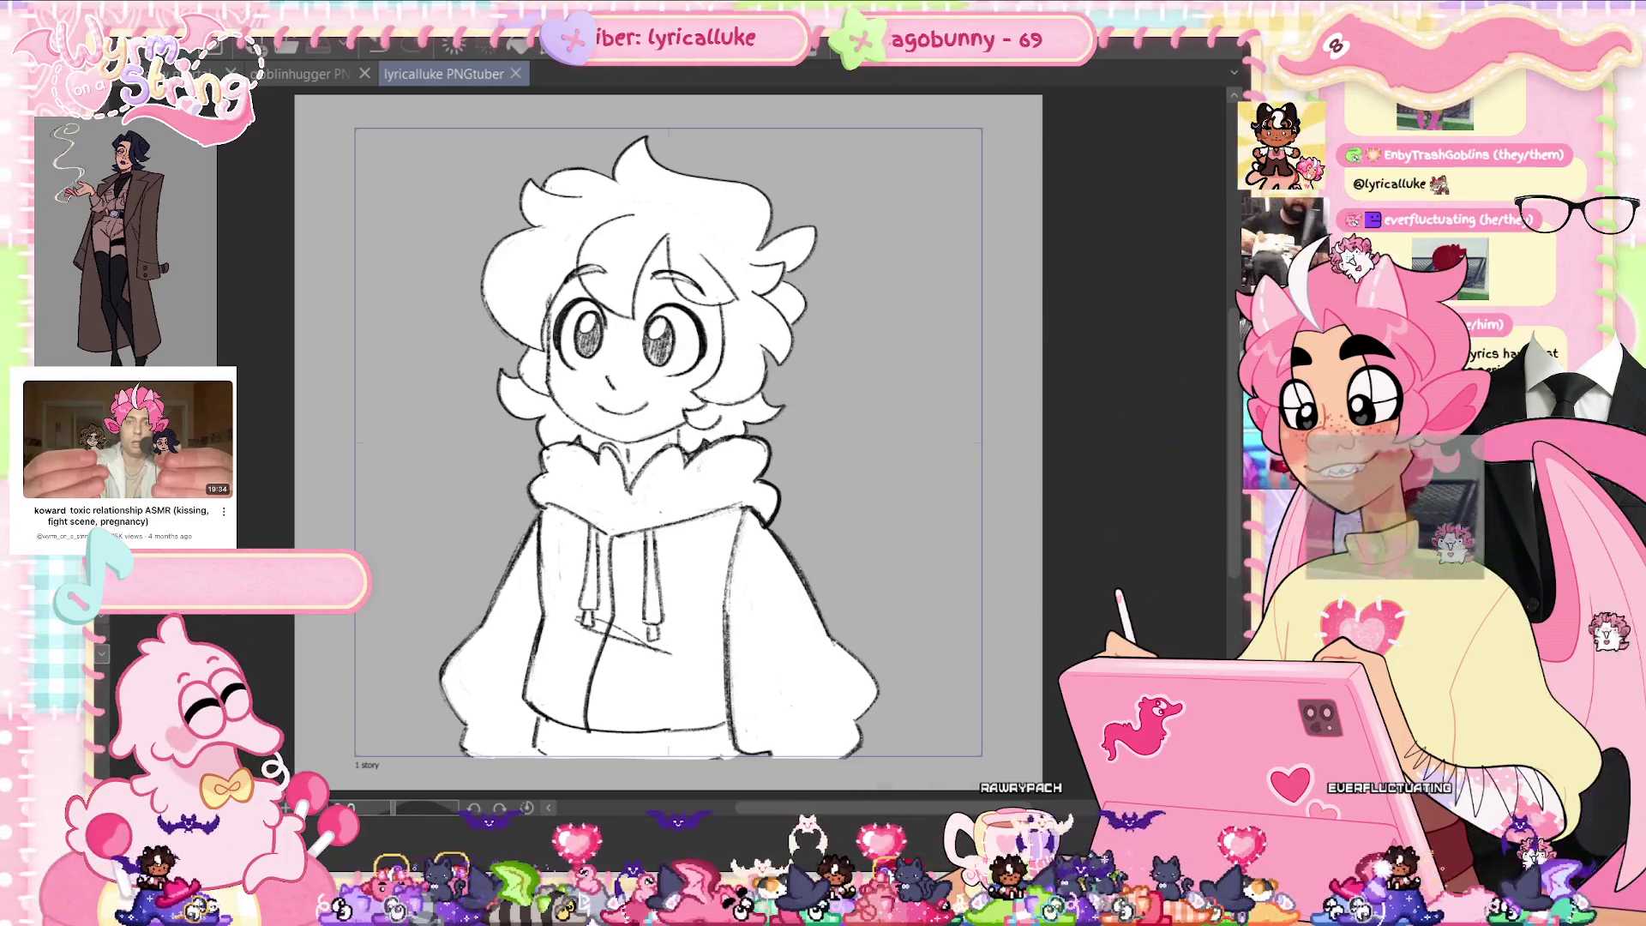
{"action": "key", "text": "h"}
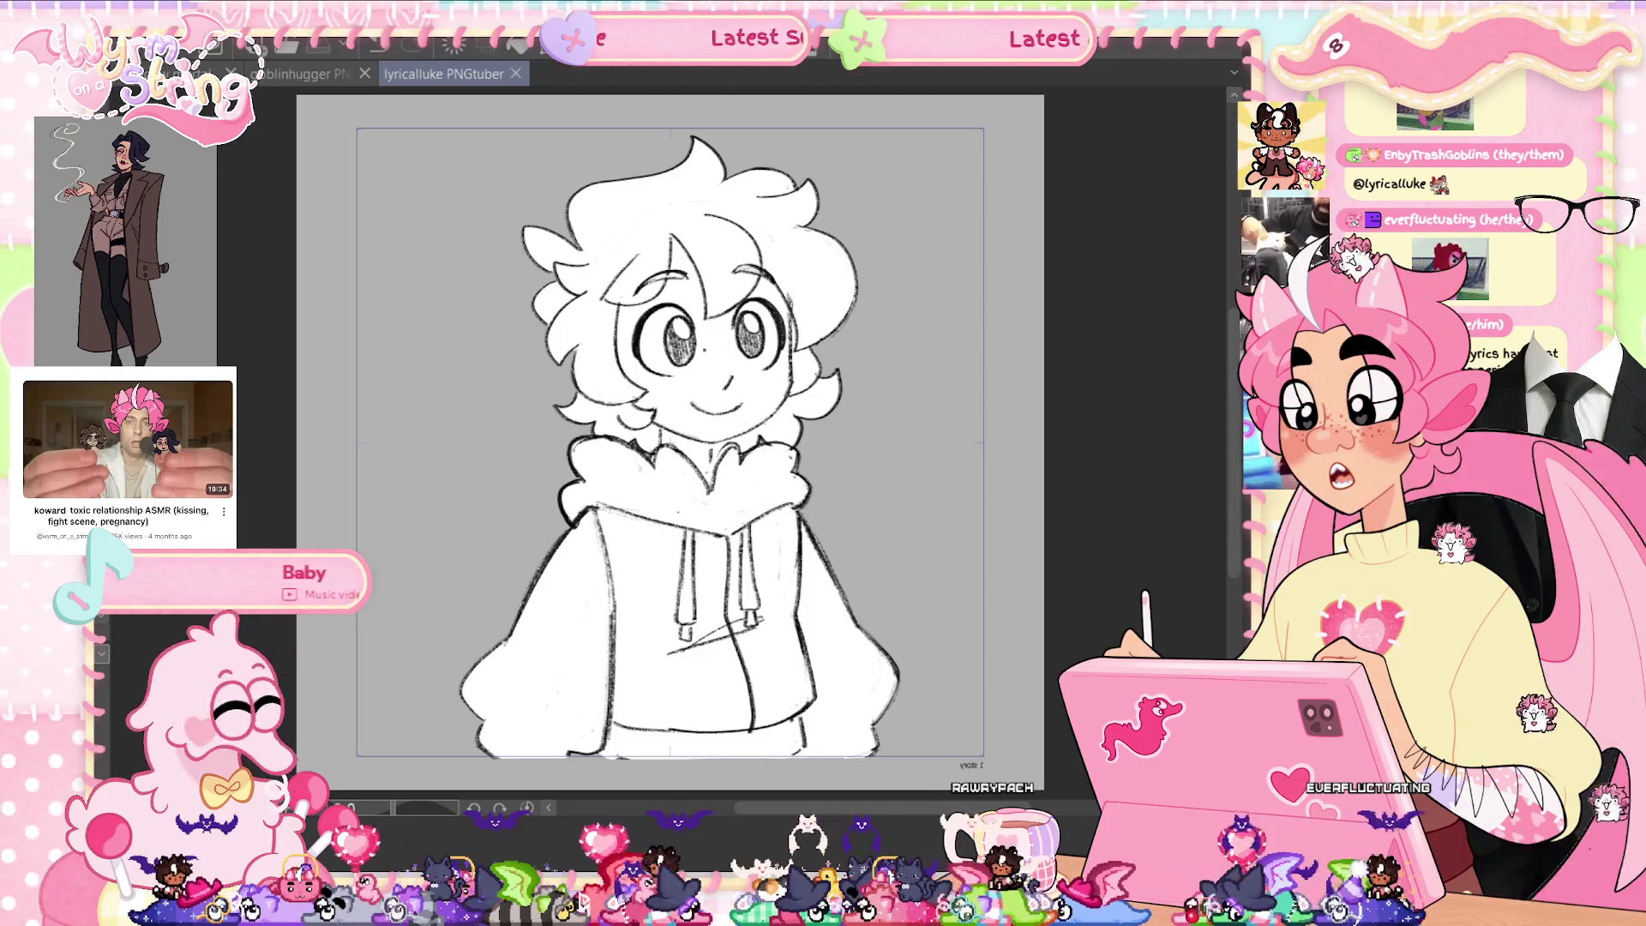
{"action": "key", "text": "ctrl+plus"}
{"action": "key", "text": "ctrl+plus"}
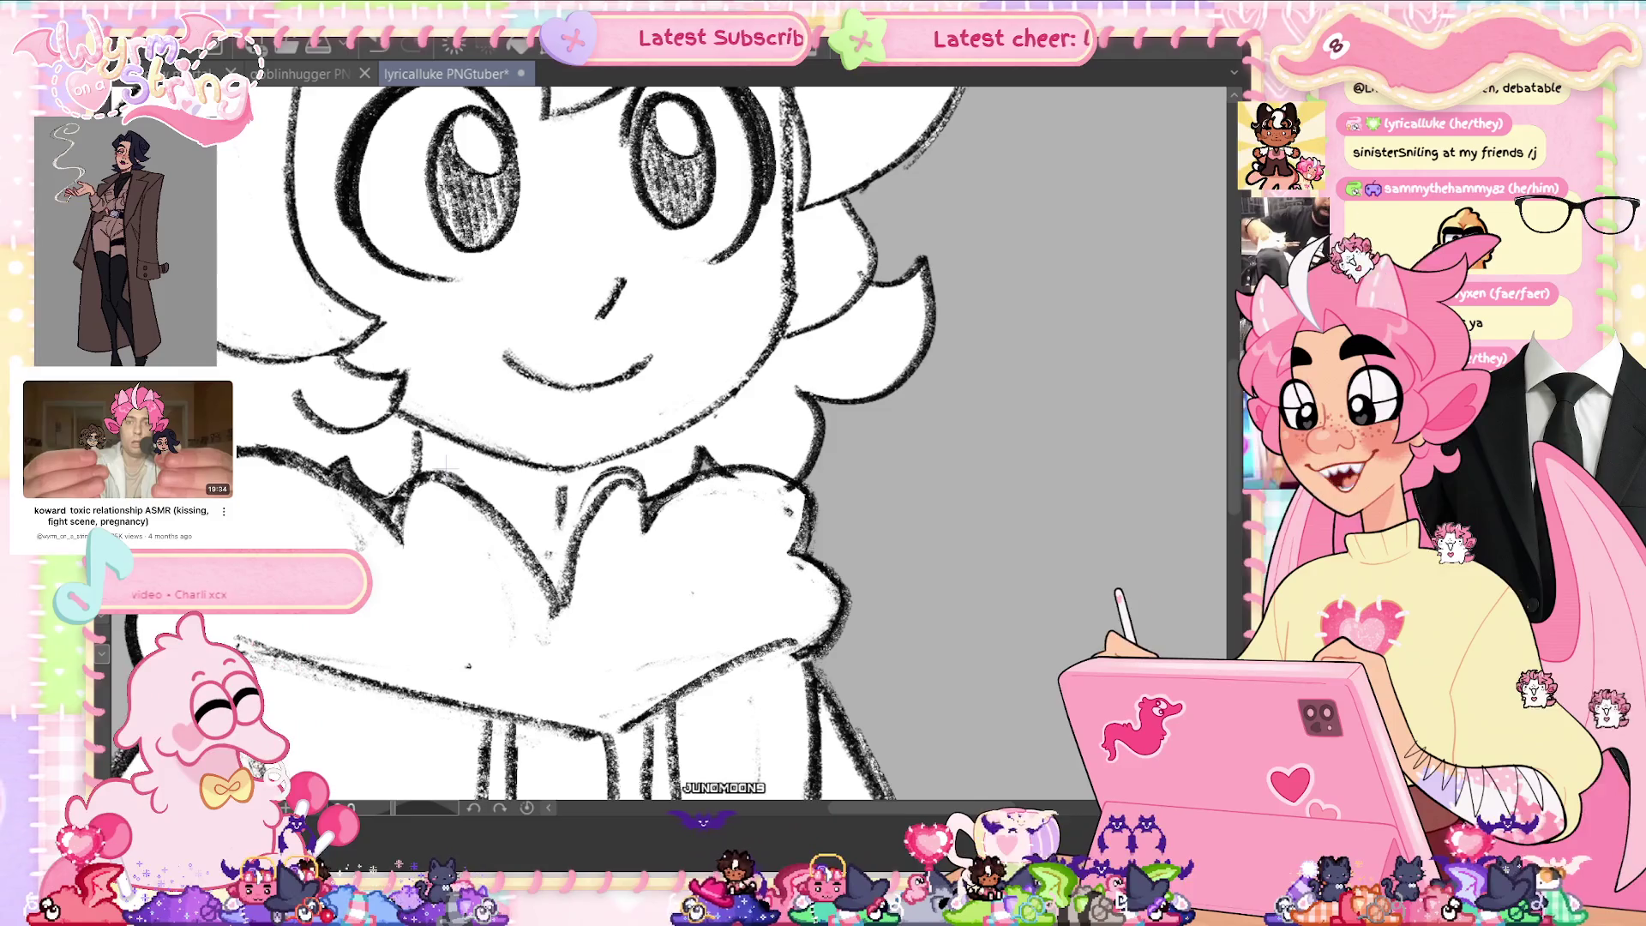
Save the drawing and fit the whole canvas in the window.
{"action": "key", "text": "ctrl+s"}
{"action": "key", "text": "ctrl+0"}
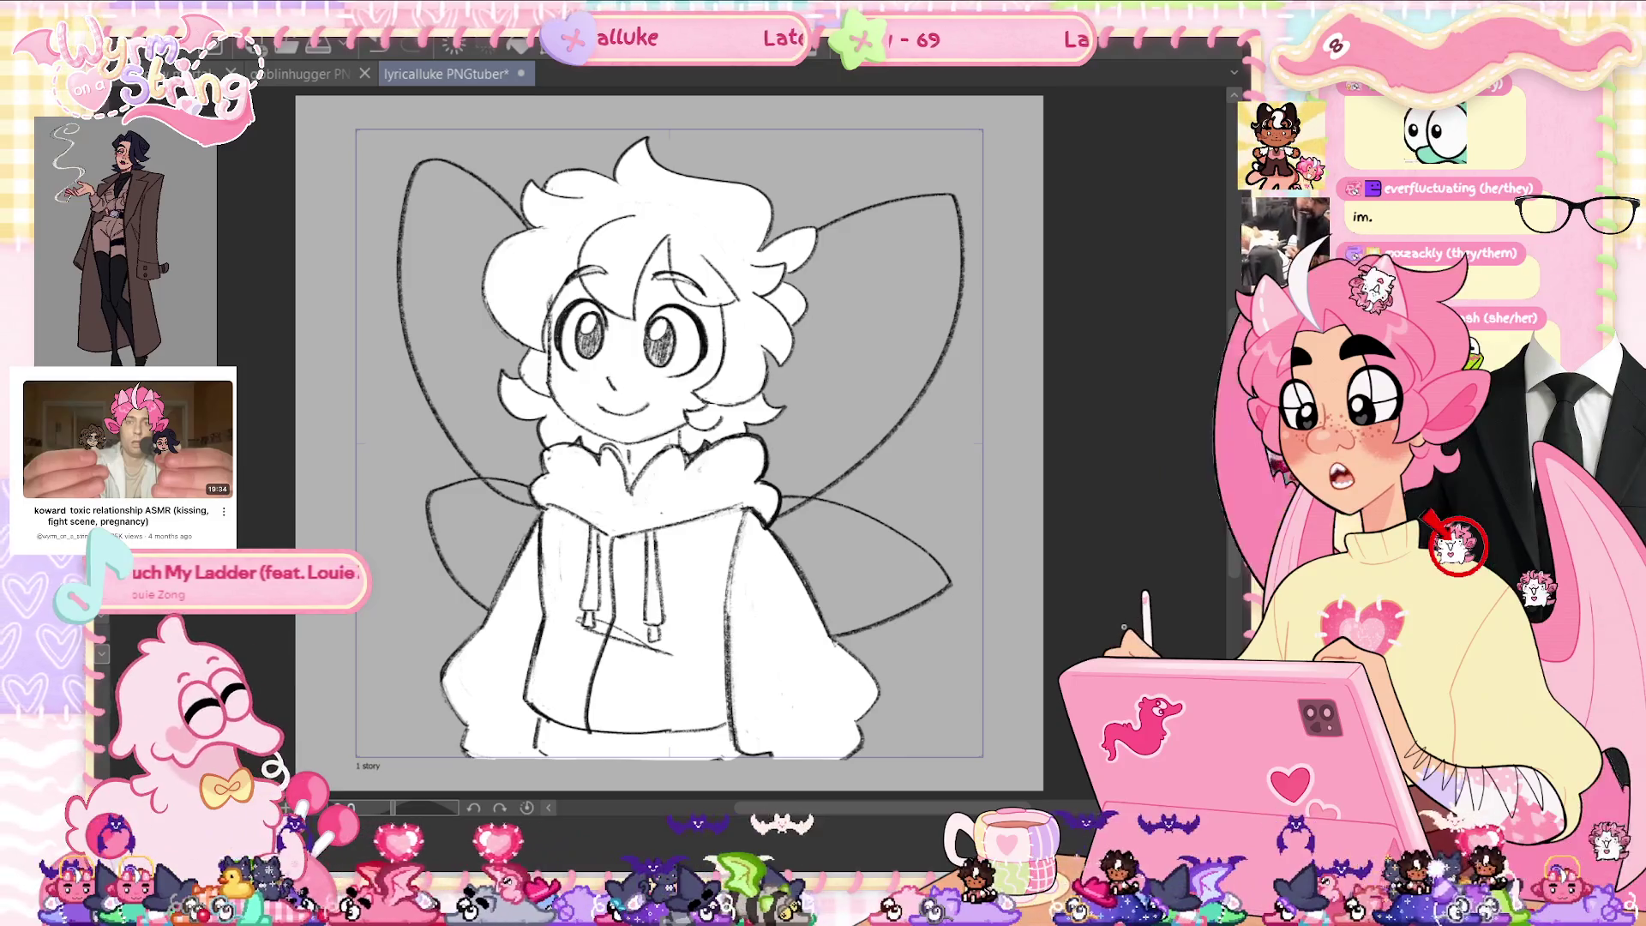
Fill the right and left fairy wings with white behind the character's line art, then save.
{"action": "key", "text": "ctrl+s"}
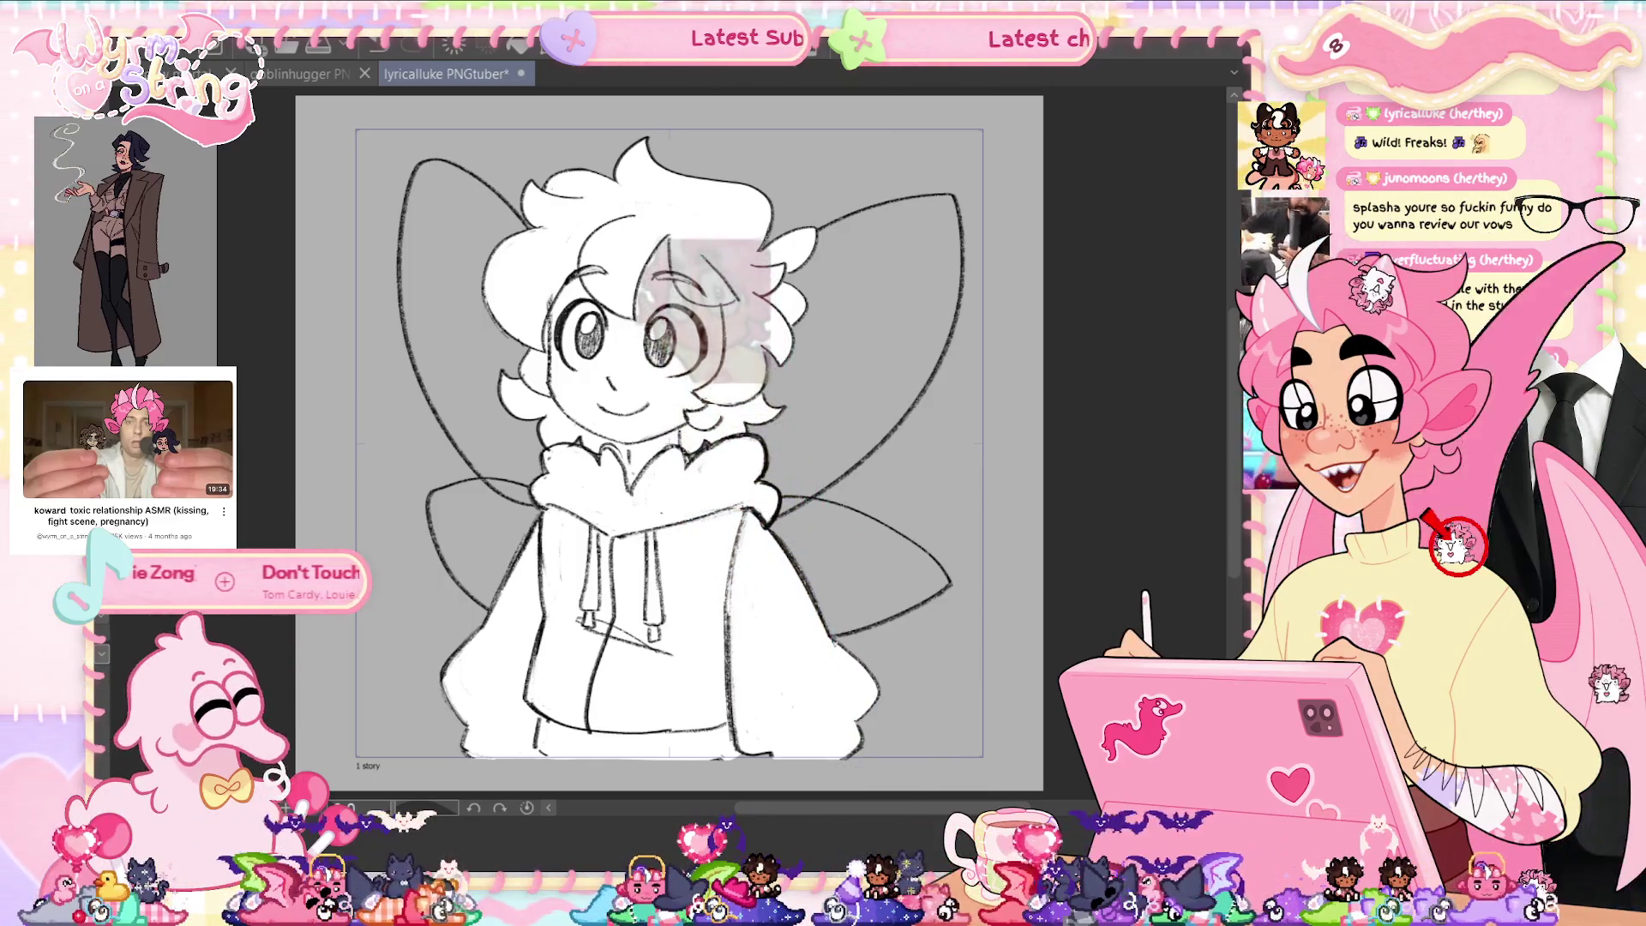
{"action": "key", "text": "Delete"}
{"action": "key", "text": "ctrl+z"}
{"action": "key", "text": "ctrl+z"}
{"action": "key", "text": "ctrl+z"}
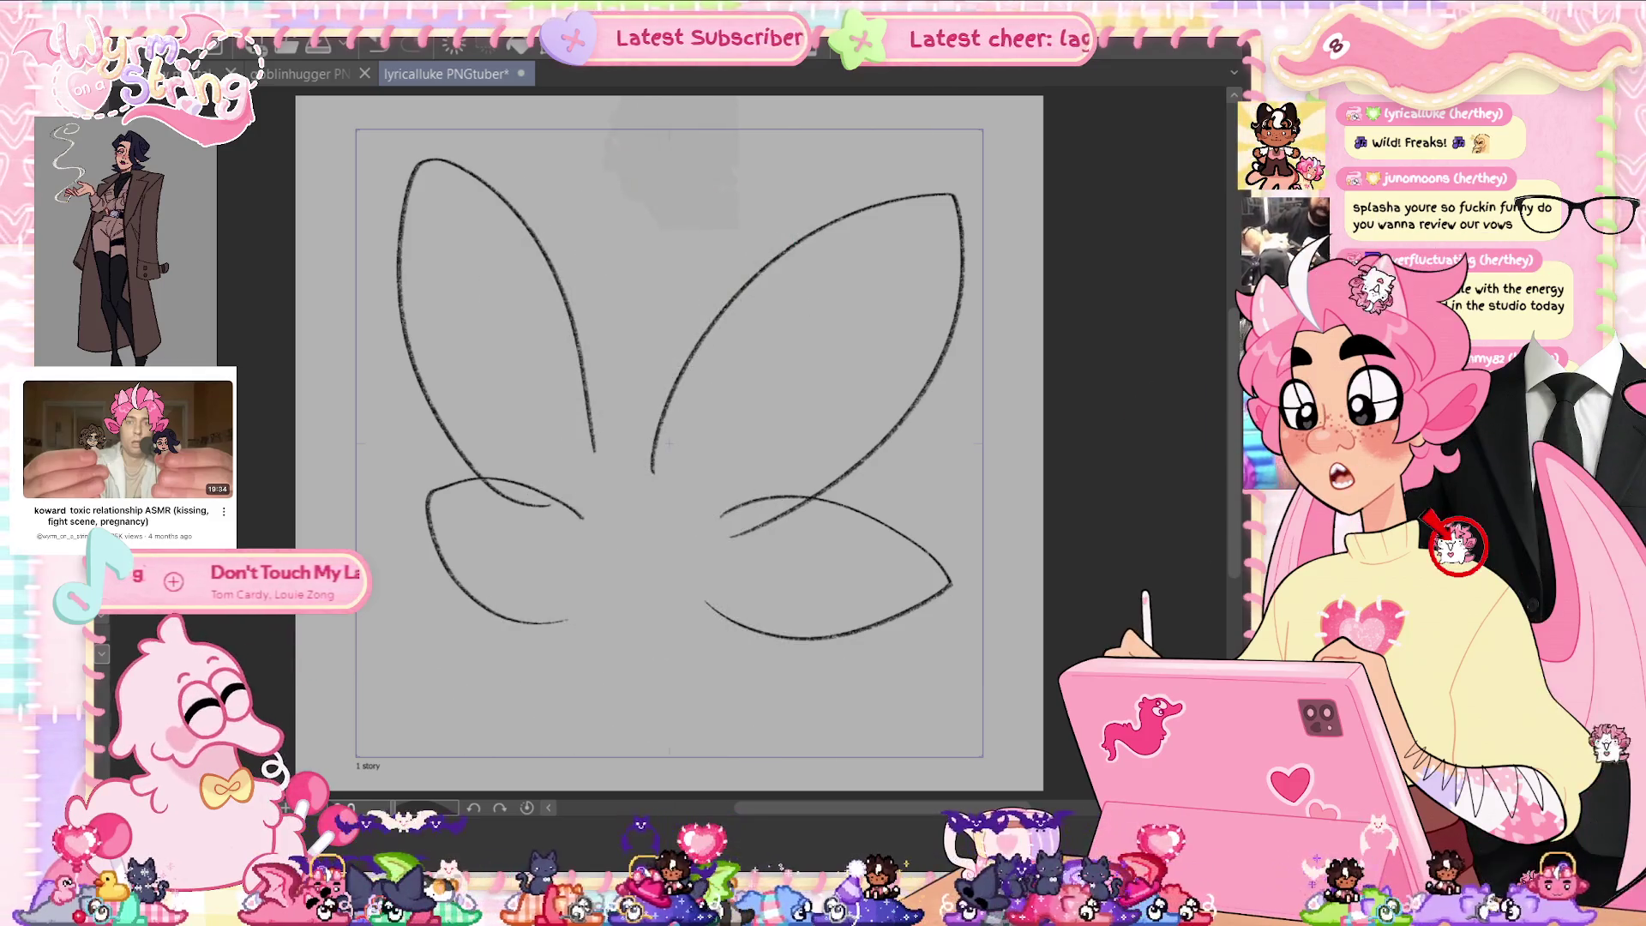
{"action": "key", "text": "ctrl+y"}
{"action": "key", "text": "ctrl+y"}
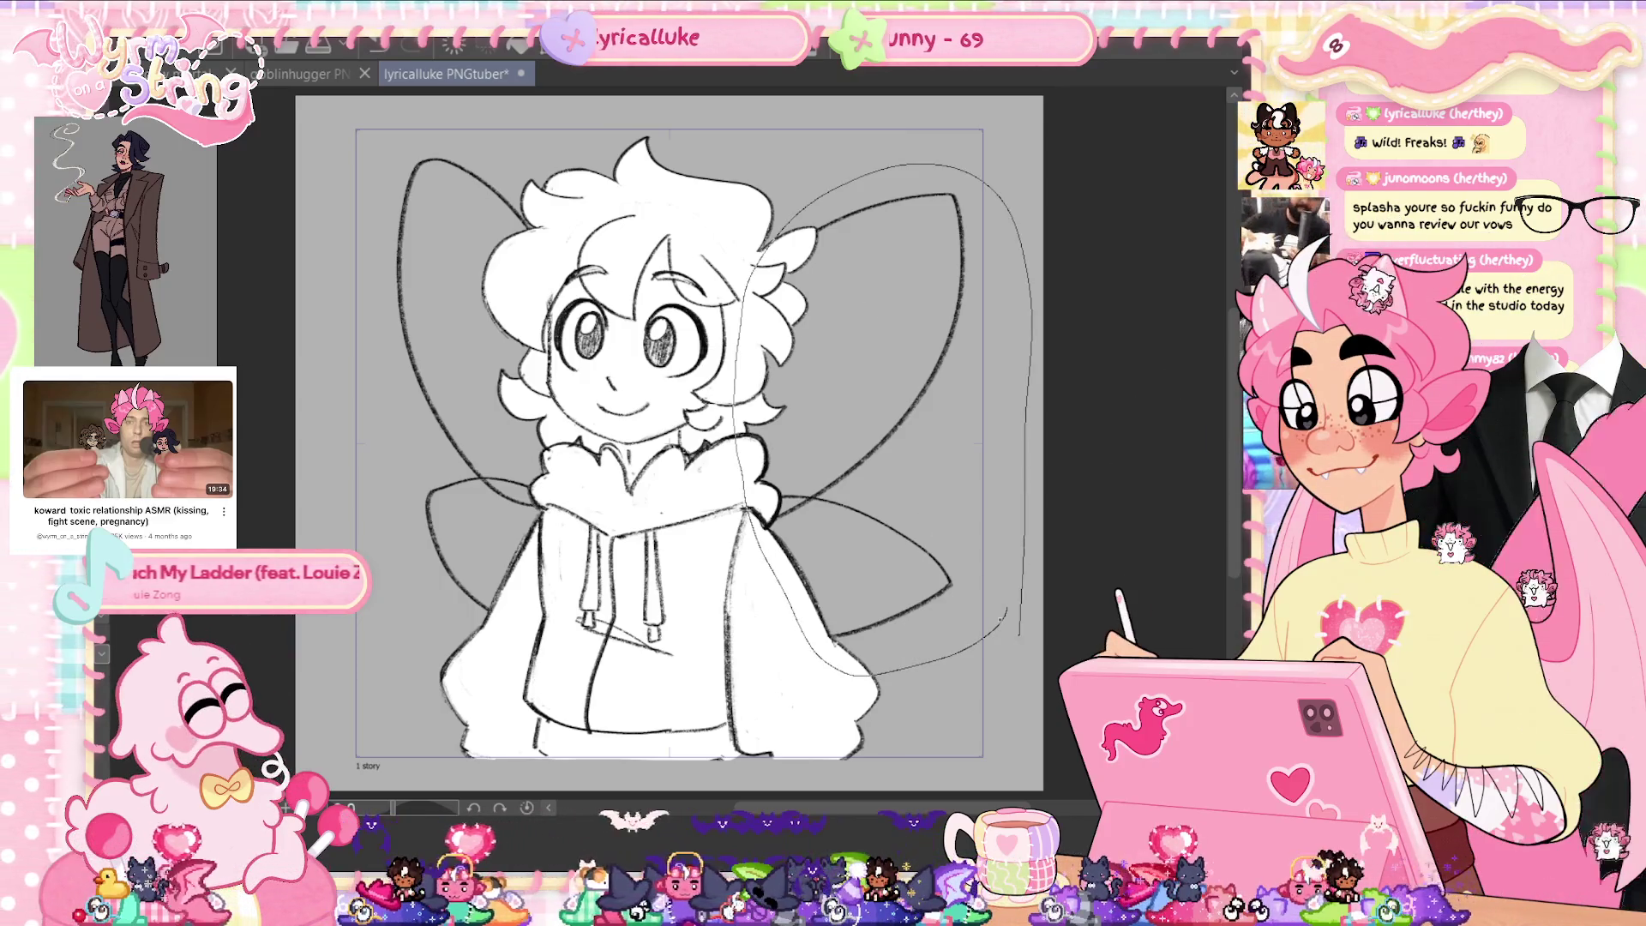
{"action": "left_click_drag", "start_coordinate": [1002, 614], "coordinate": [1008, 619]}
{"action": "mouse_move", "coordinate": [352, 462]}
{"action": "left_mouse_down"}
{"action": "mouse_move", "coordinate": [583, 528]}
{"action": "mouse_move", "coordinate": [601, 481]}
{"action": "left_mouse_up"}
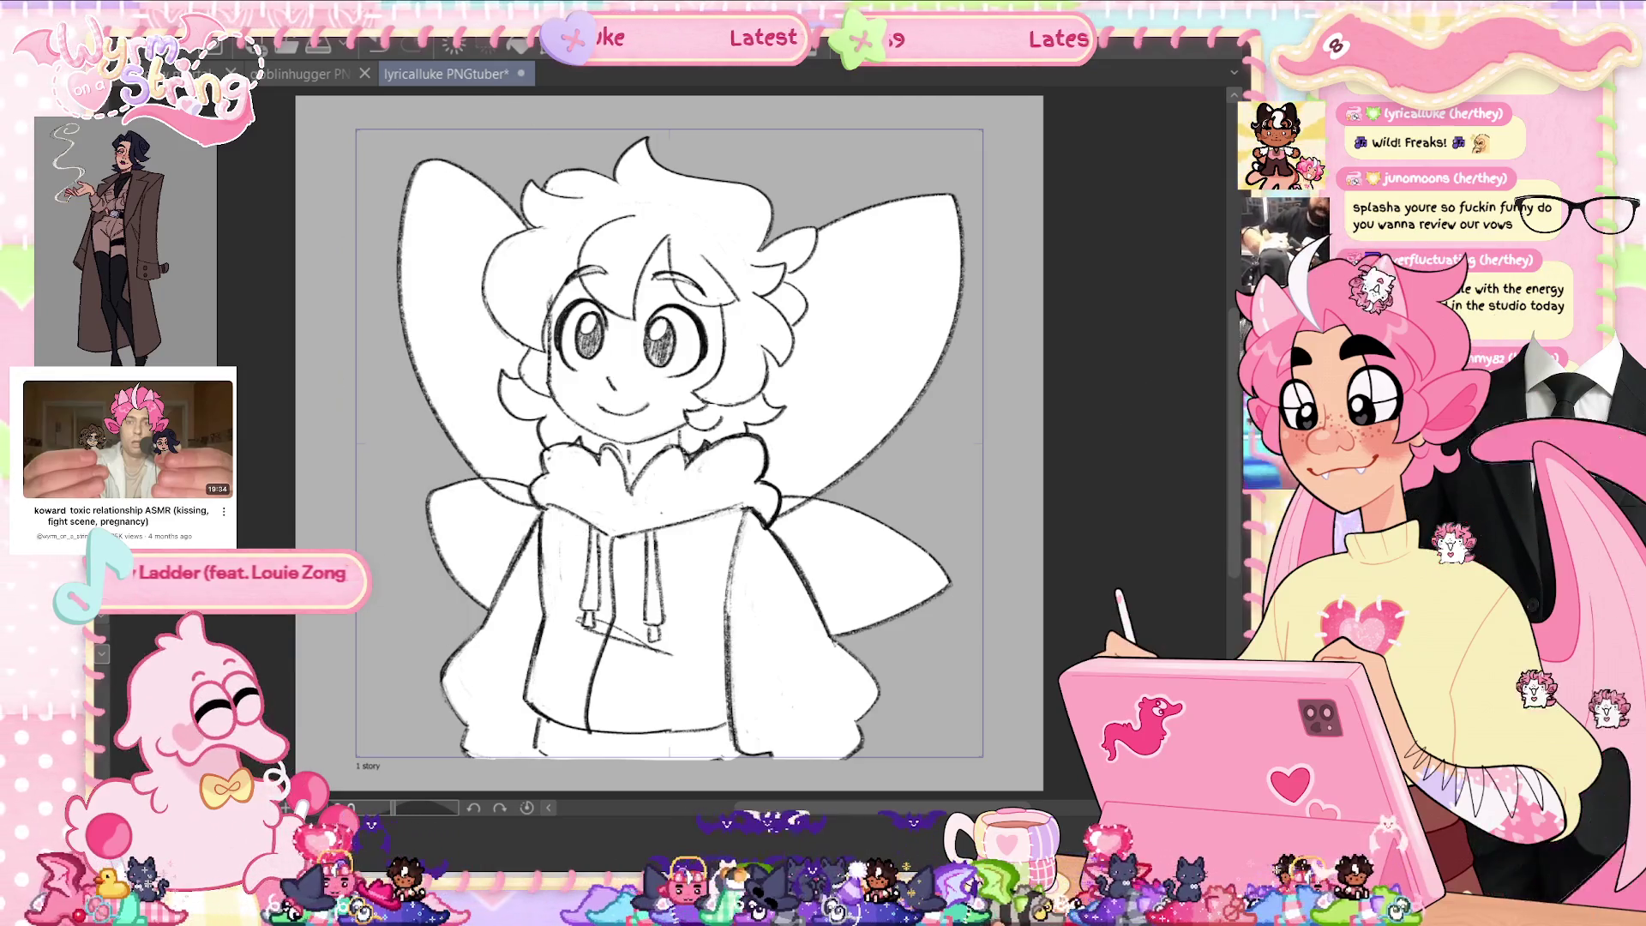
{"action": "key", "text": "ctrl+s"}
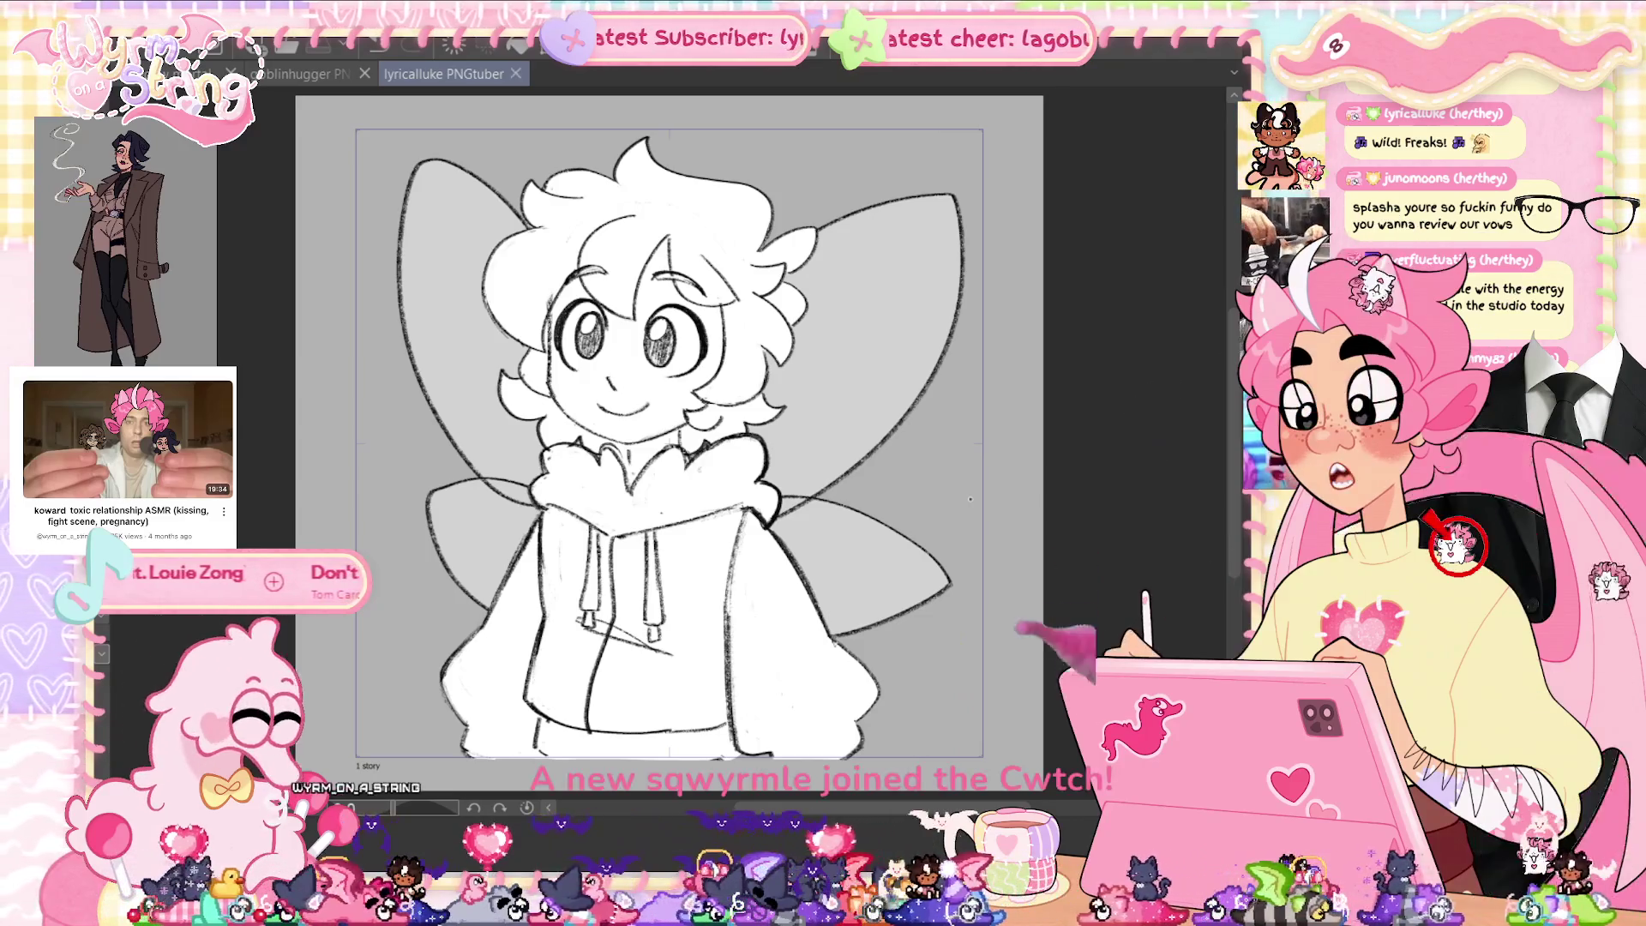
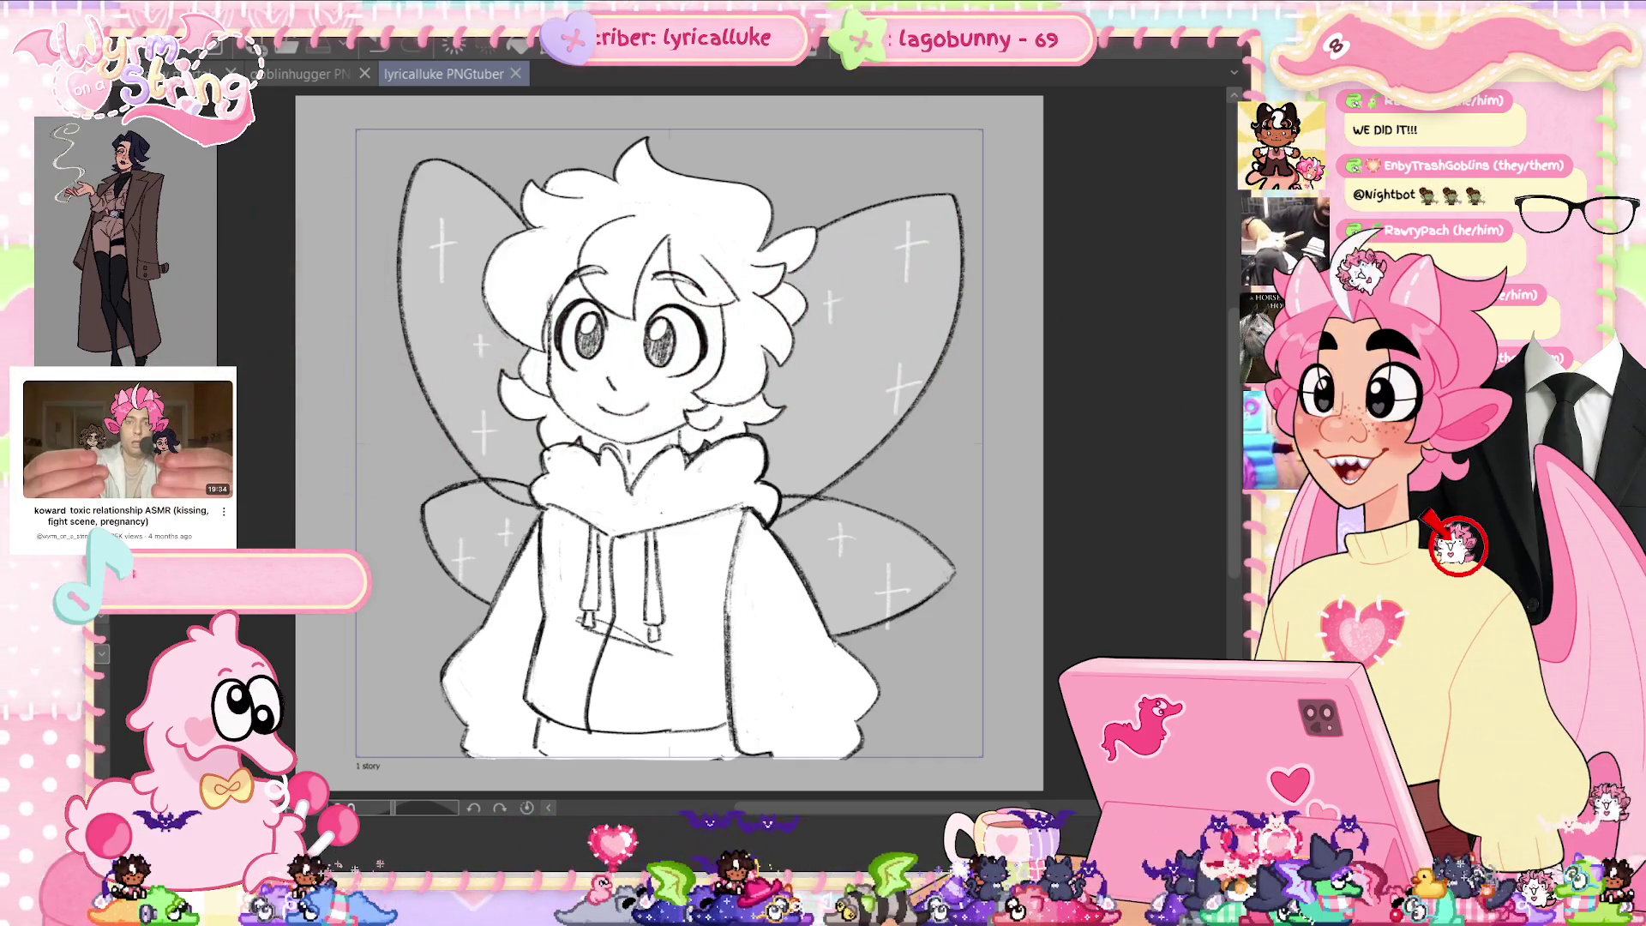
Free-transform the wings layer a few pixels right and commit the move.
{"action": "key", "text": "ctrl+t"}
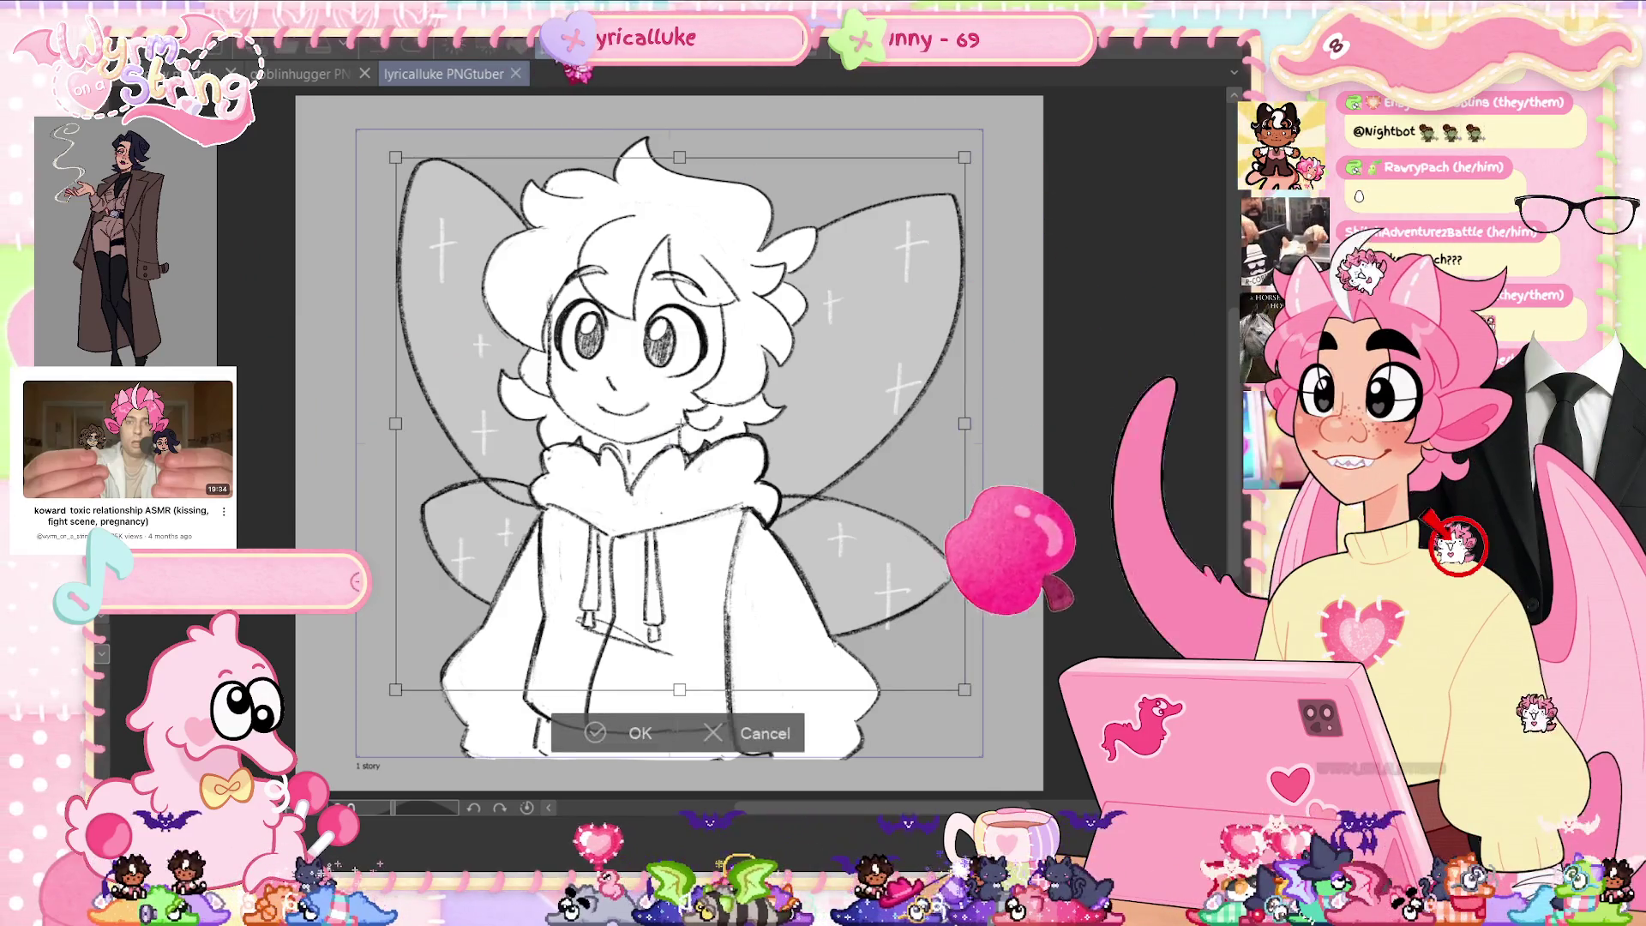
{"action": "key", "text": "Right"}
{"action": "key", "text": "Right"}
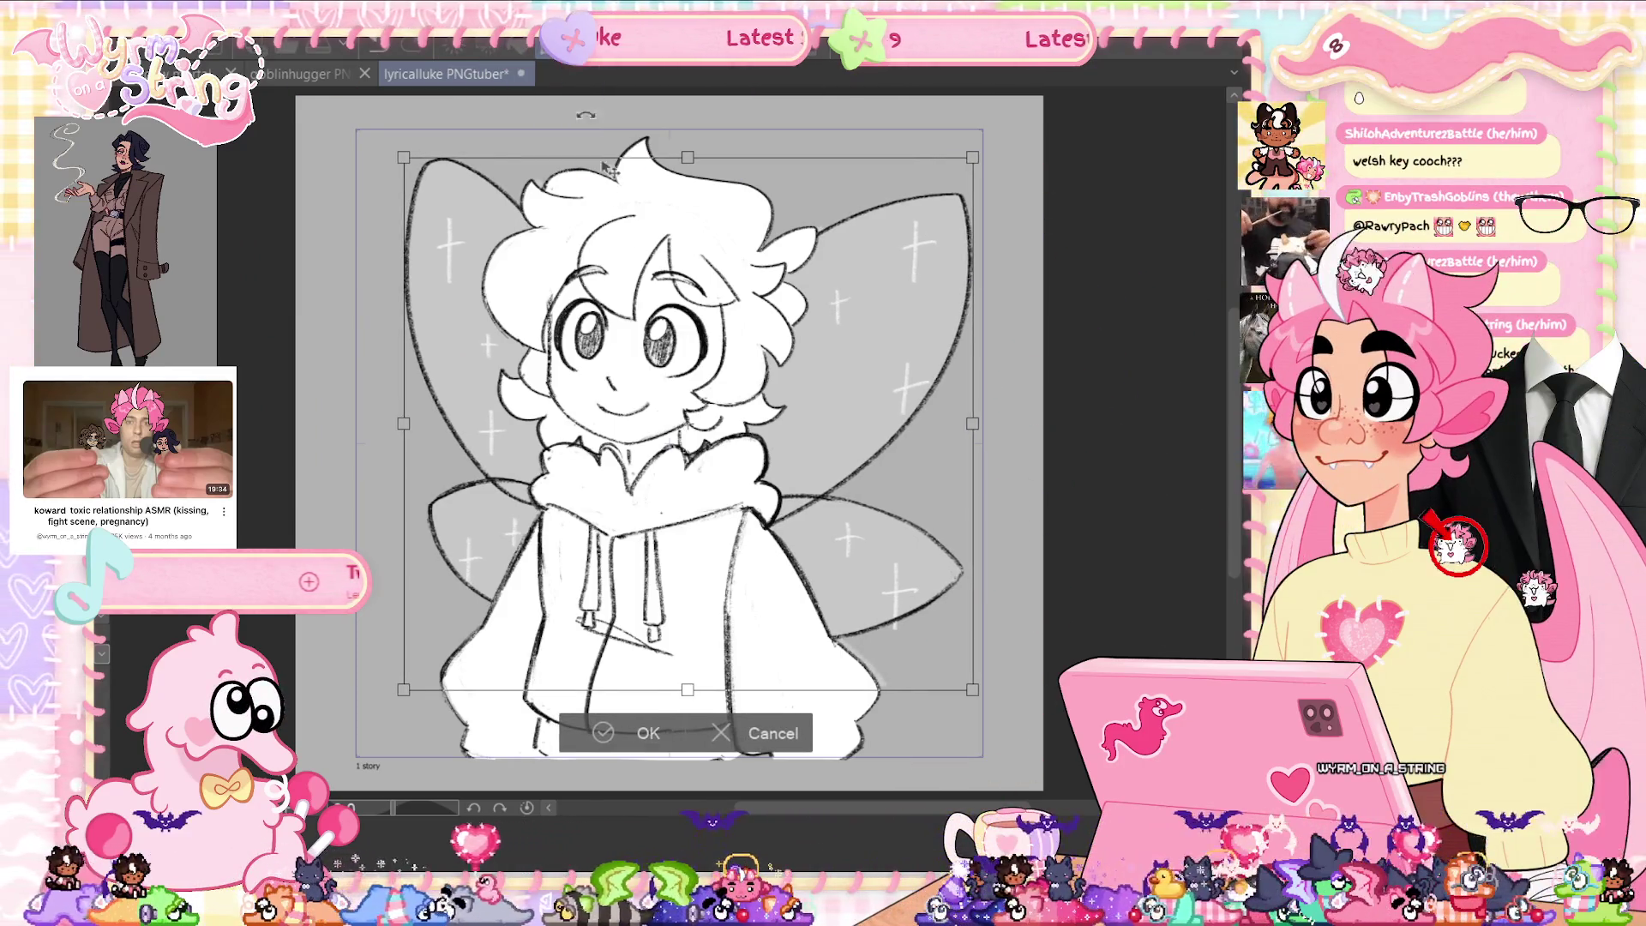
{"action": "left_click", "coordinate": [596, 742]}
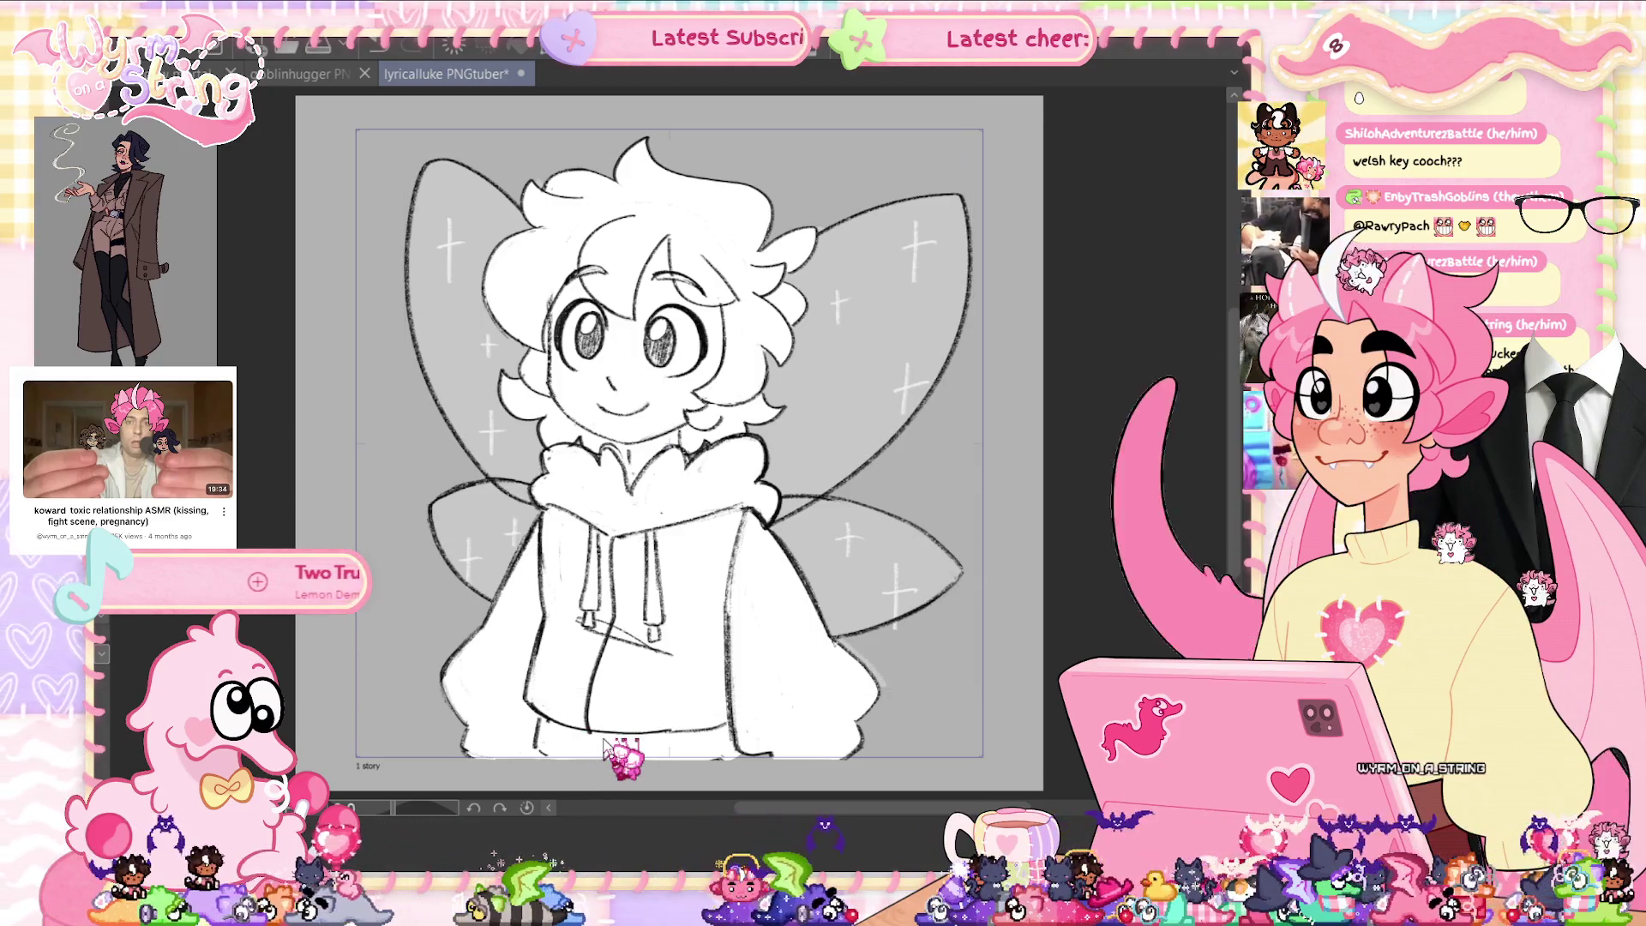
Compare the wings before and after the move, keep it, and save the PNGtuber file.
{"action": "key", "text": "ctrl+z"}
{"action": "key", "text": "ctrl+y"}
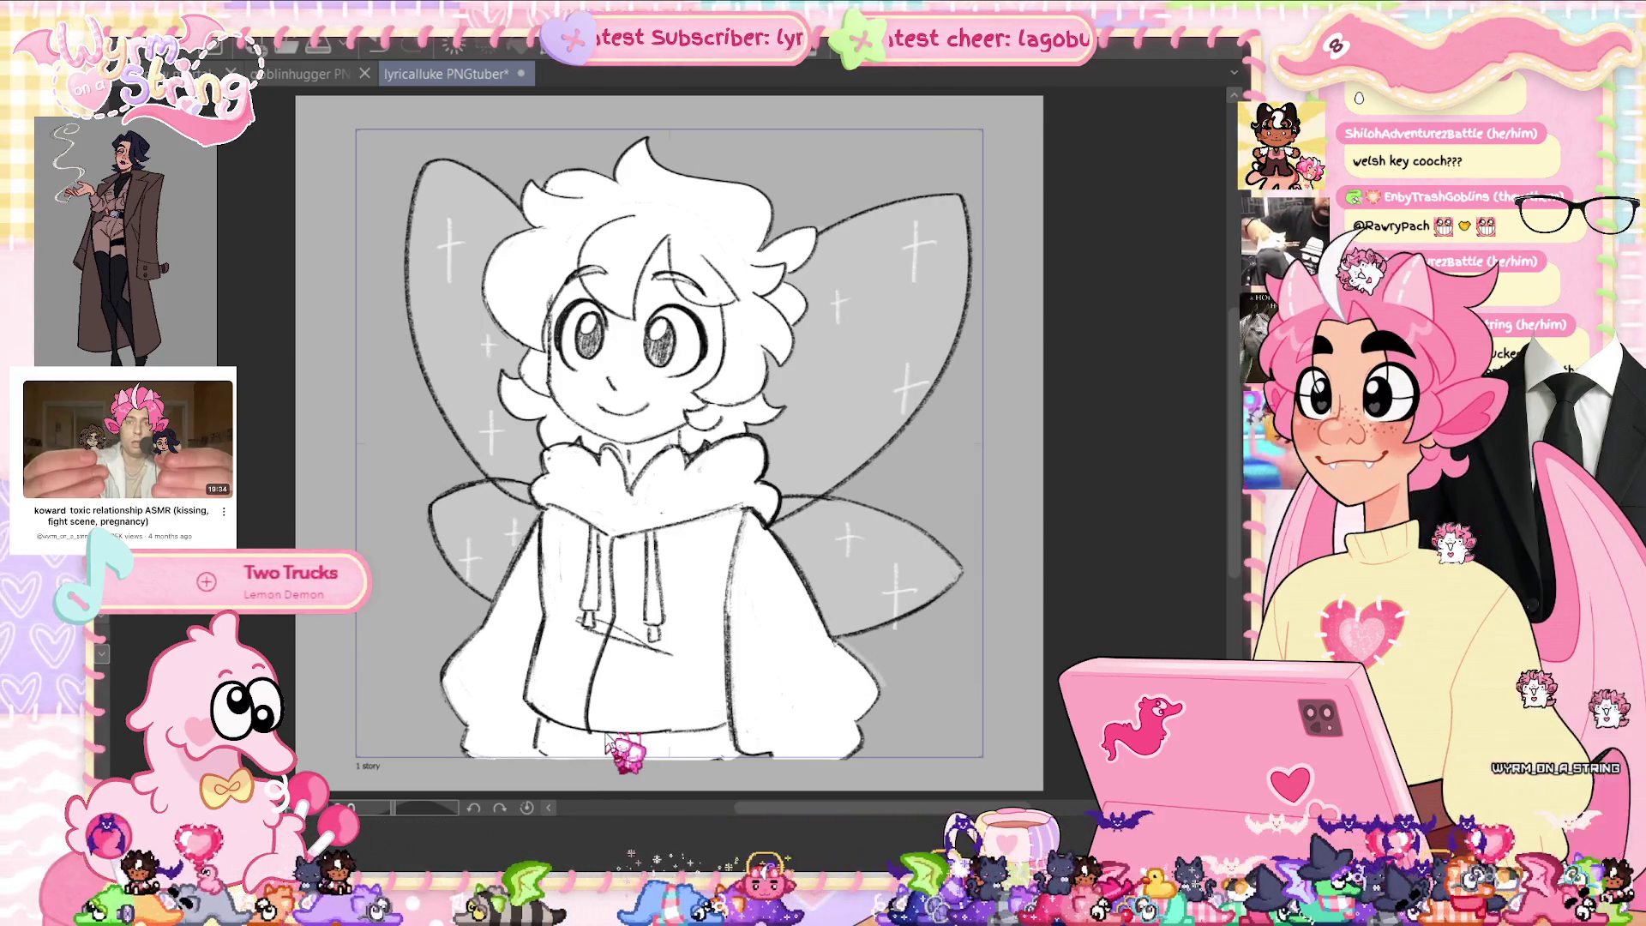
{"action": "key", "text": "ctrl+s"}
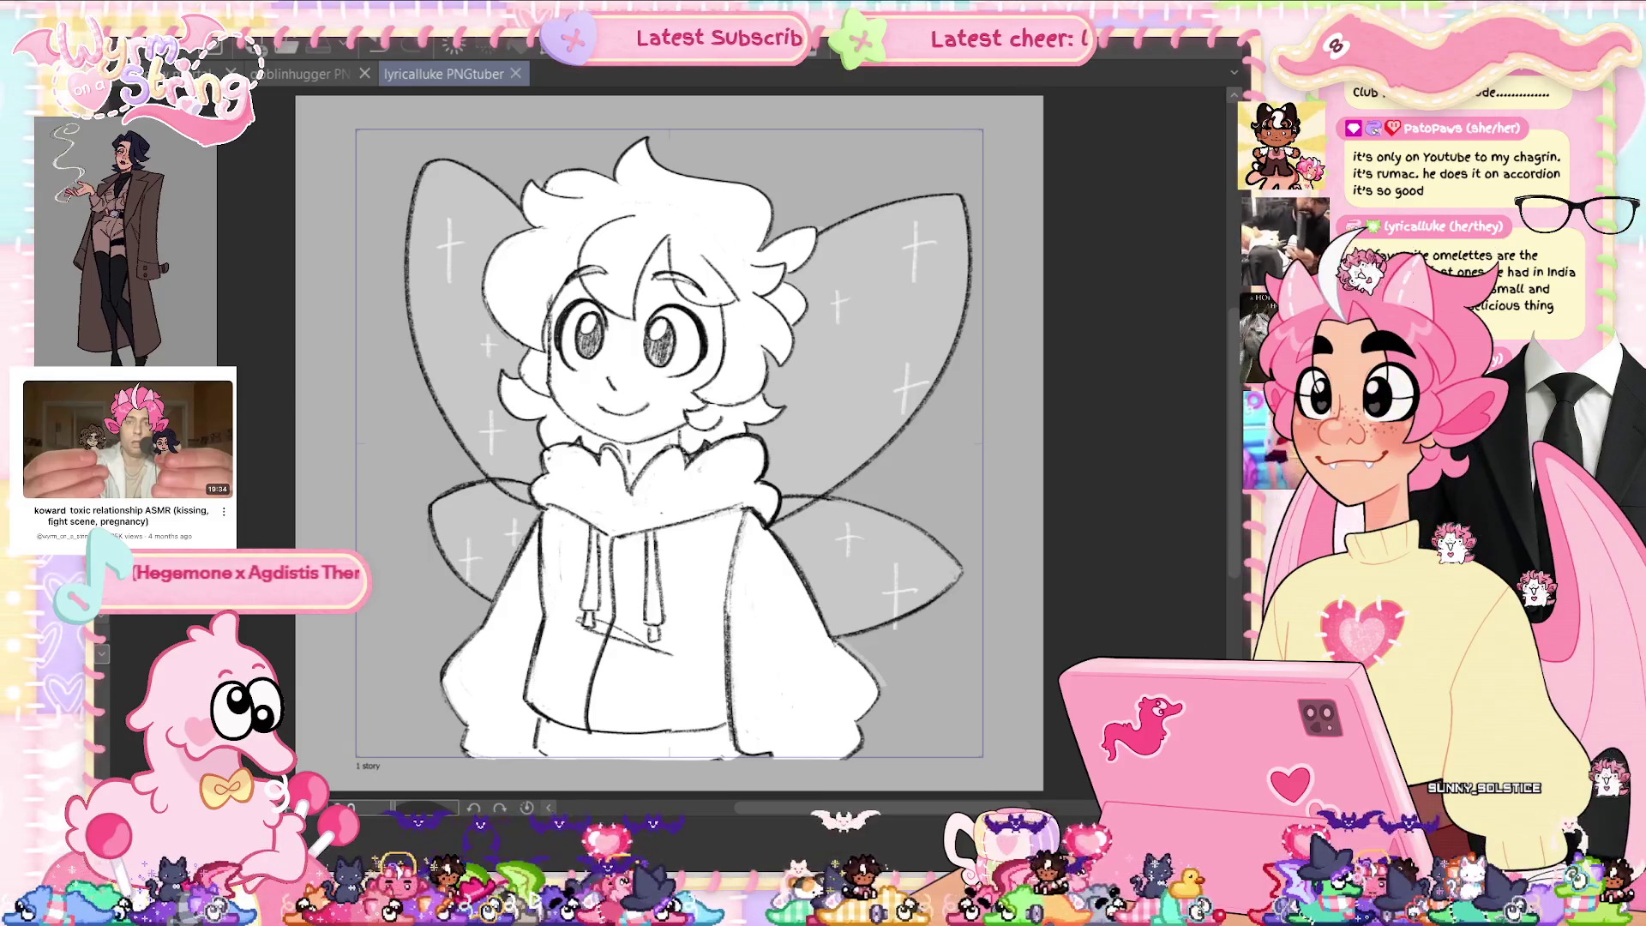
{"action": "key", "text": "alt+Tab"}
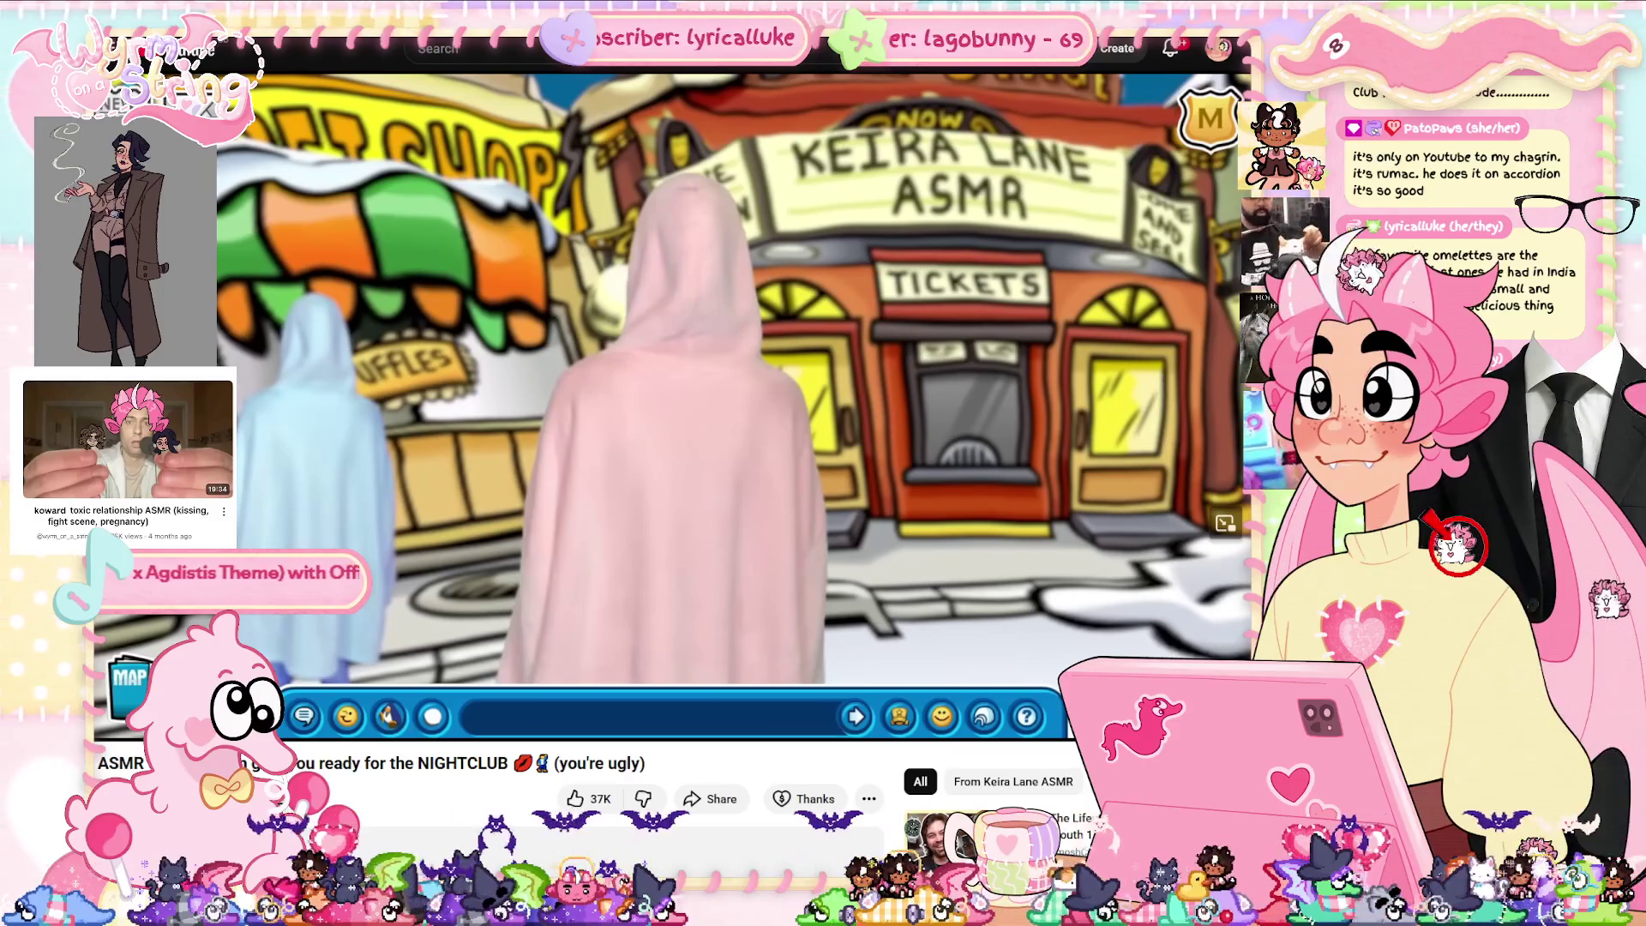
Play the ASMR nightclub video and pause it at the penguin-hoodie close-up.
{"action": "key", "text": "space"}
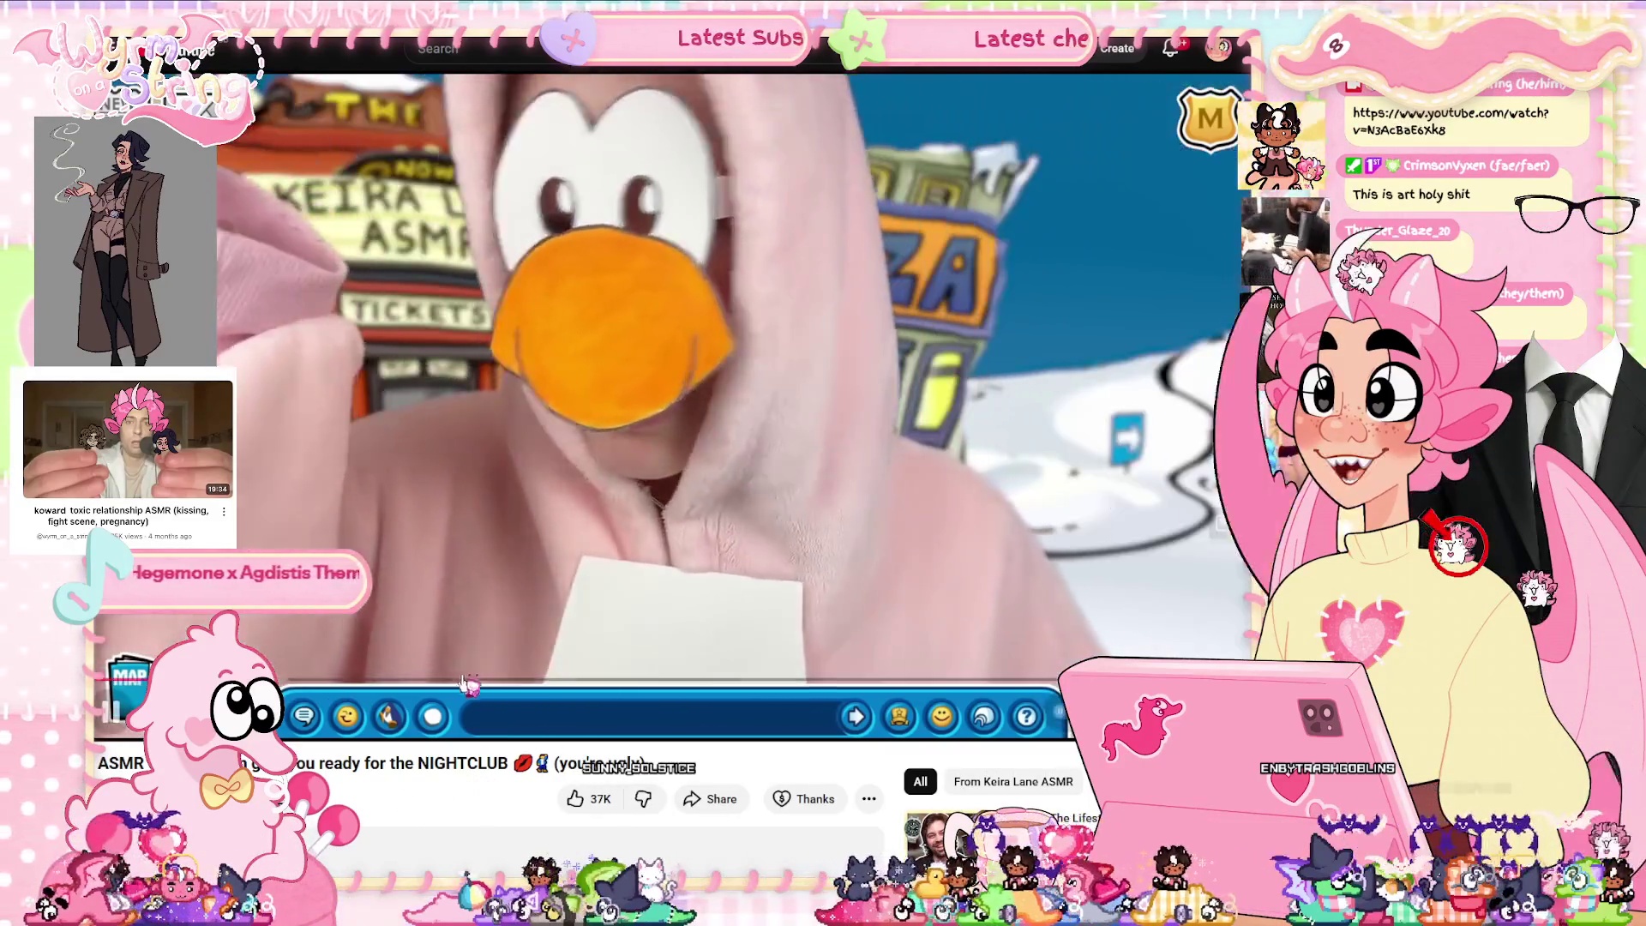
{"action": "key", "text": "space"}
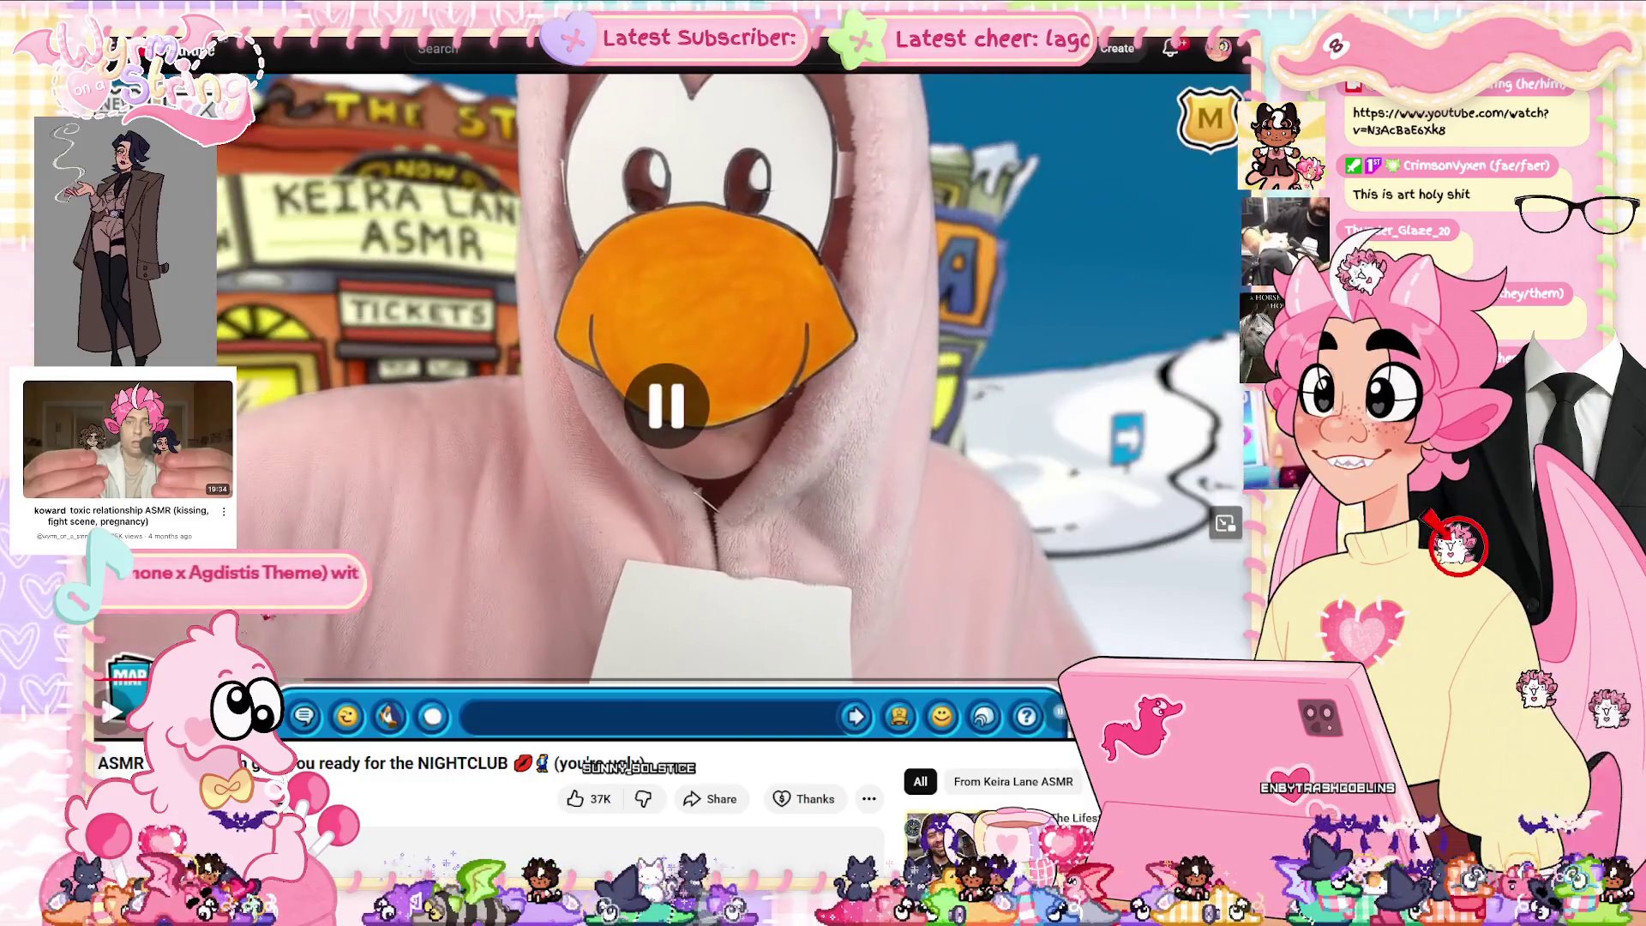
Resume the video, skip forward through several scenes, then pause.
{"action": "left_click", "coordinate": [492, 553]}
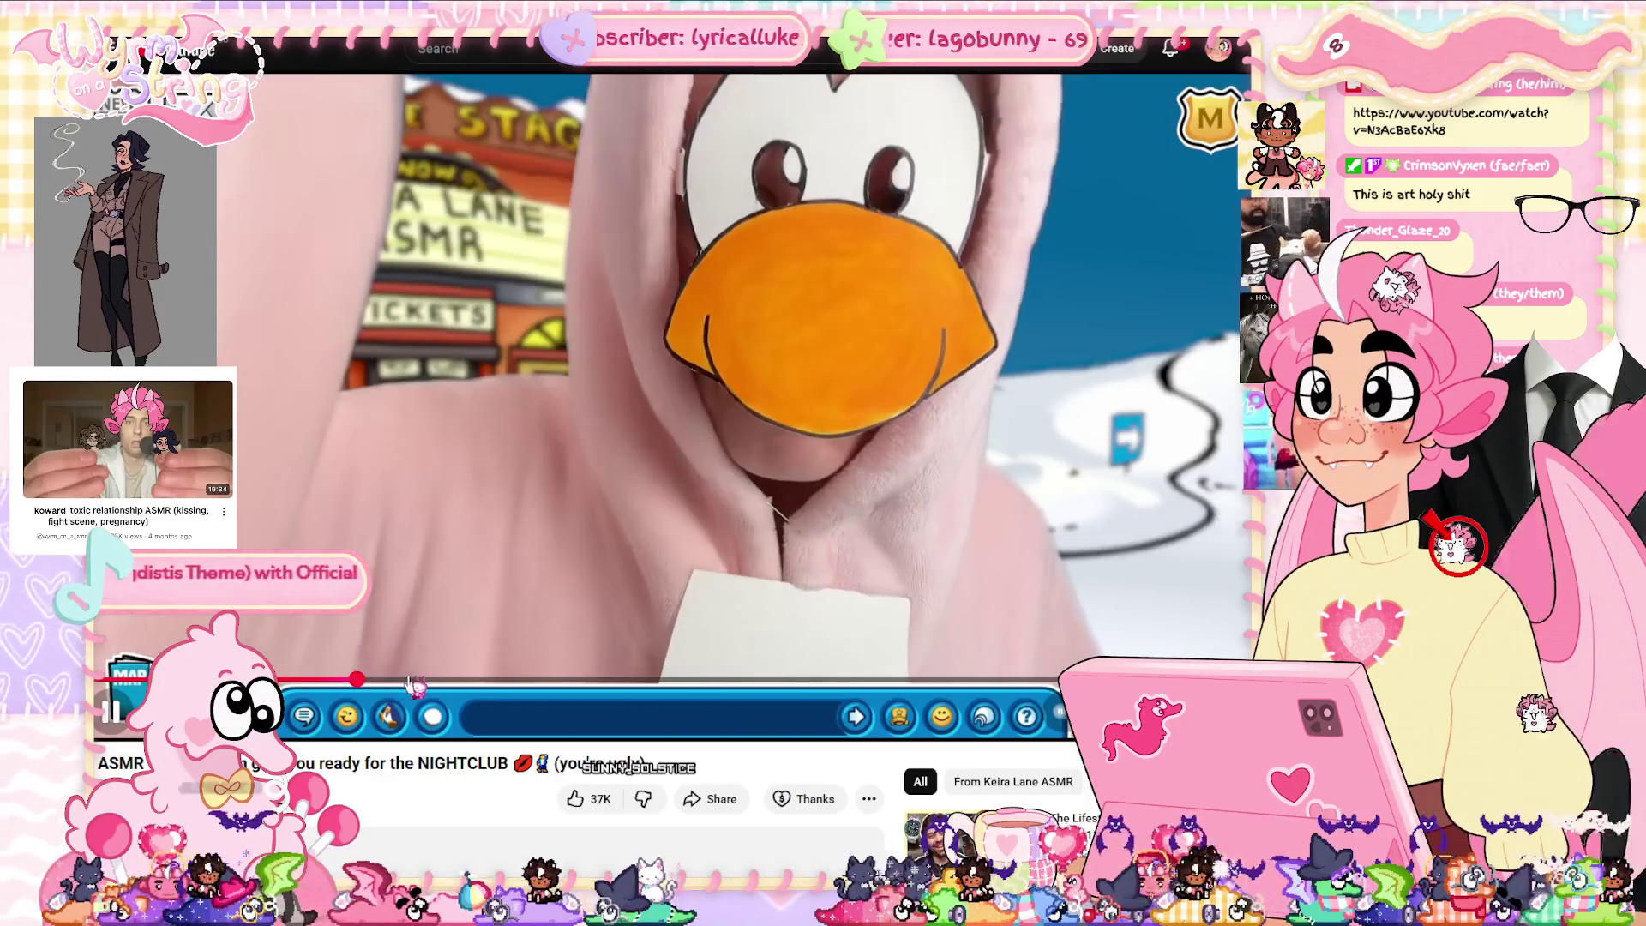
{"action": "left_click", "coordinate": [427, 679]}
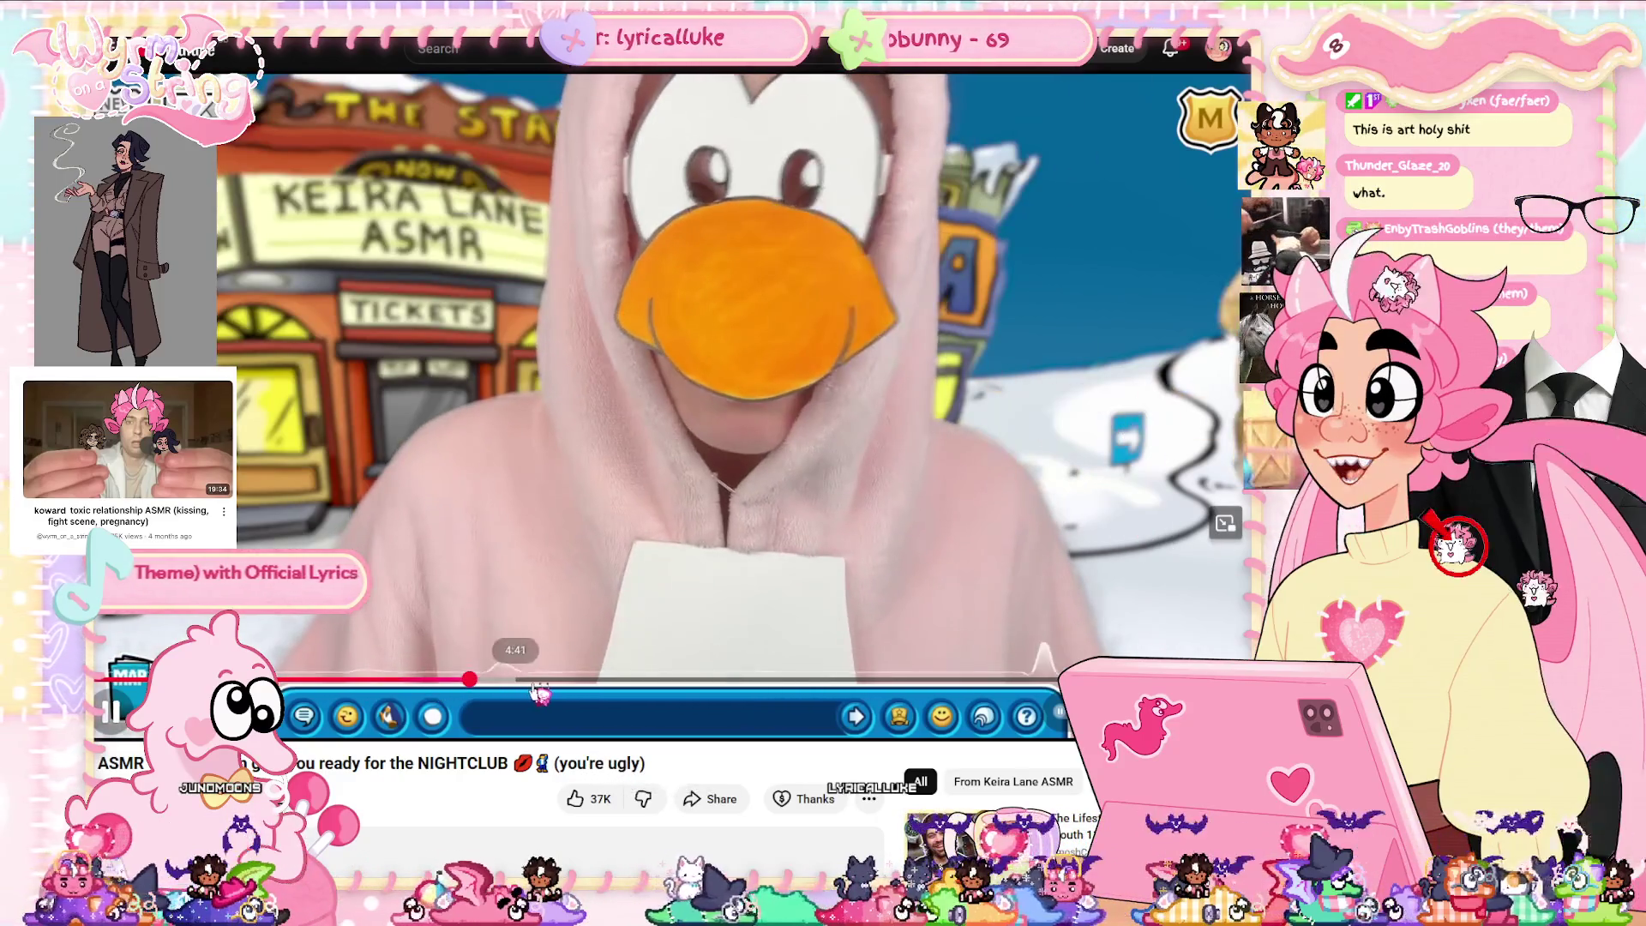
{"action": "left_click", "coordinate": [531, 679]}
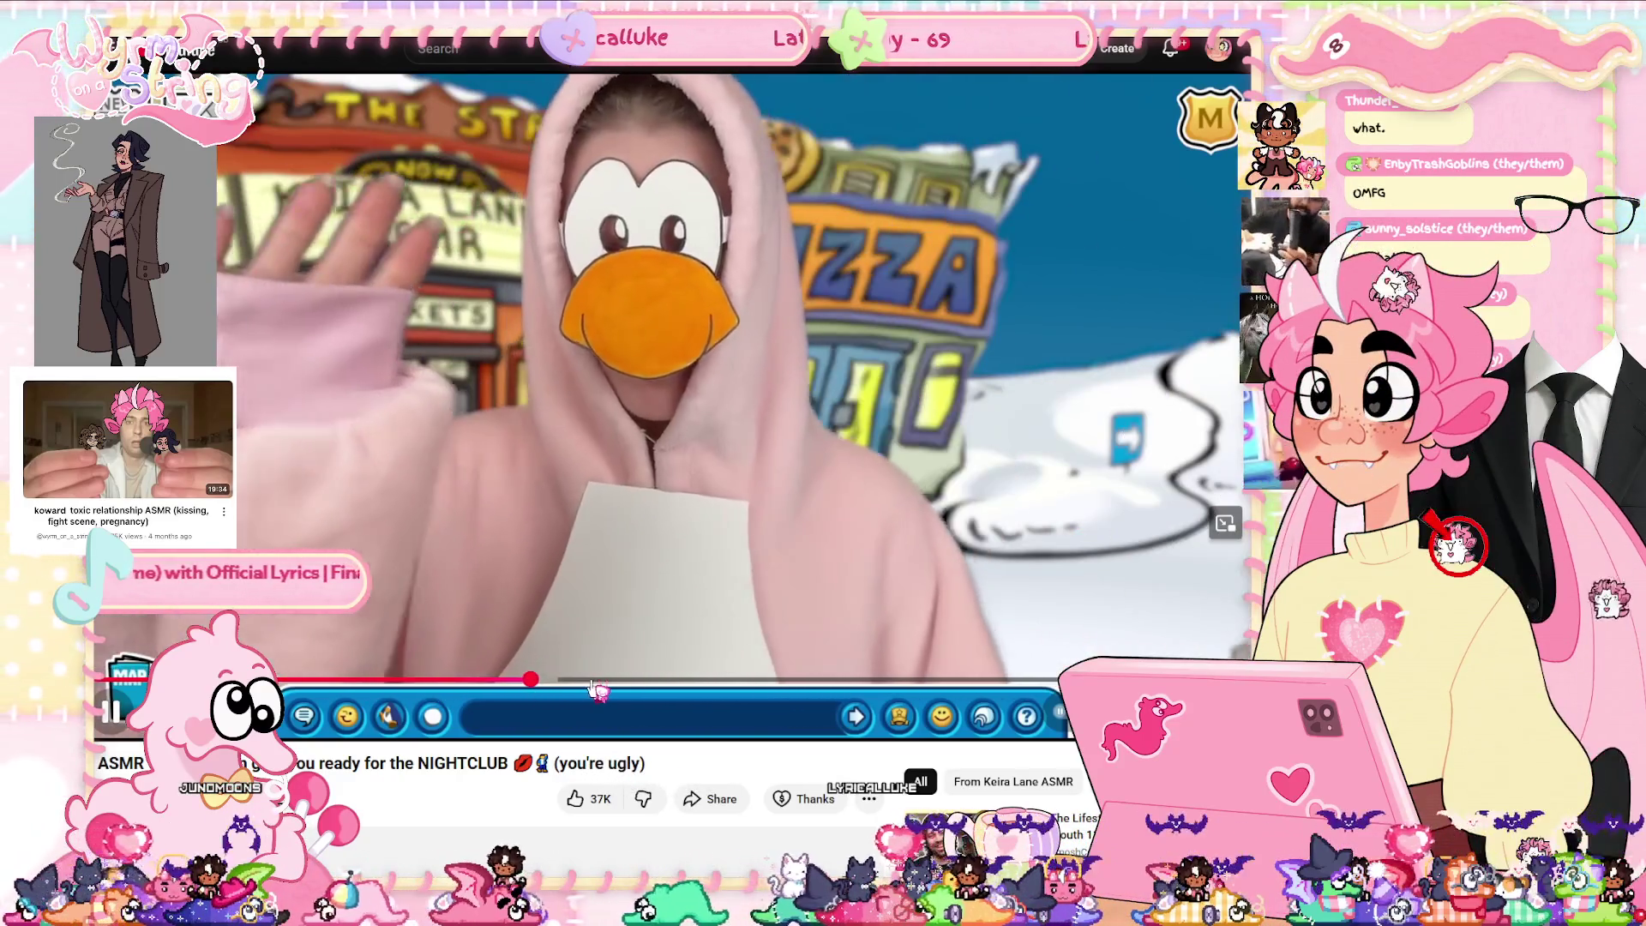
{"action": "left_click", "coordinate": [590, 680]}
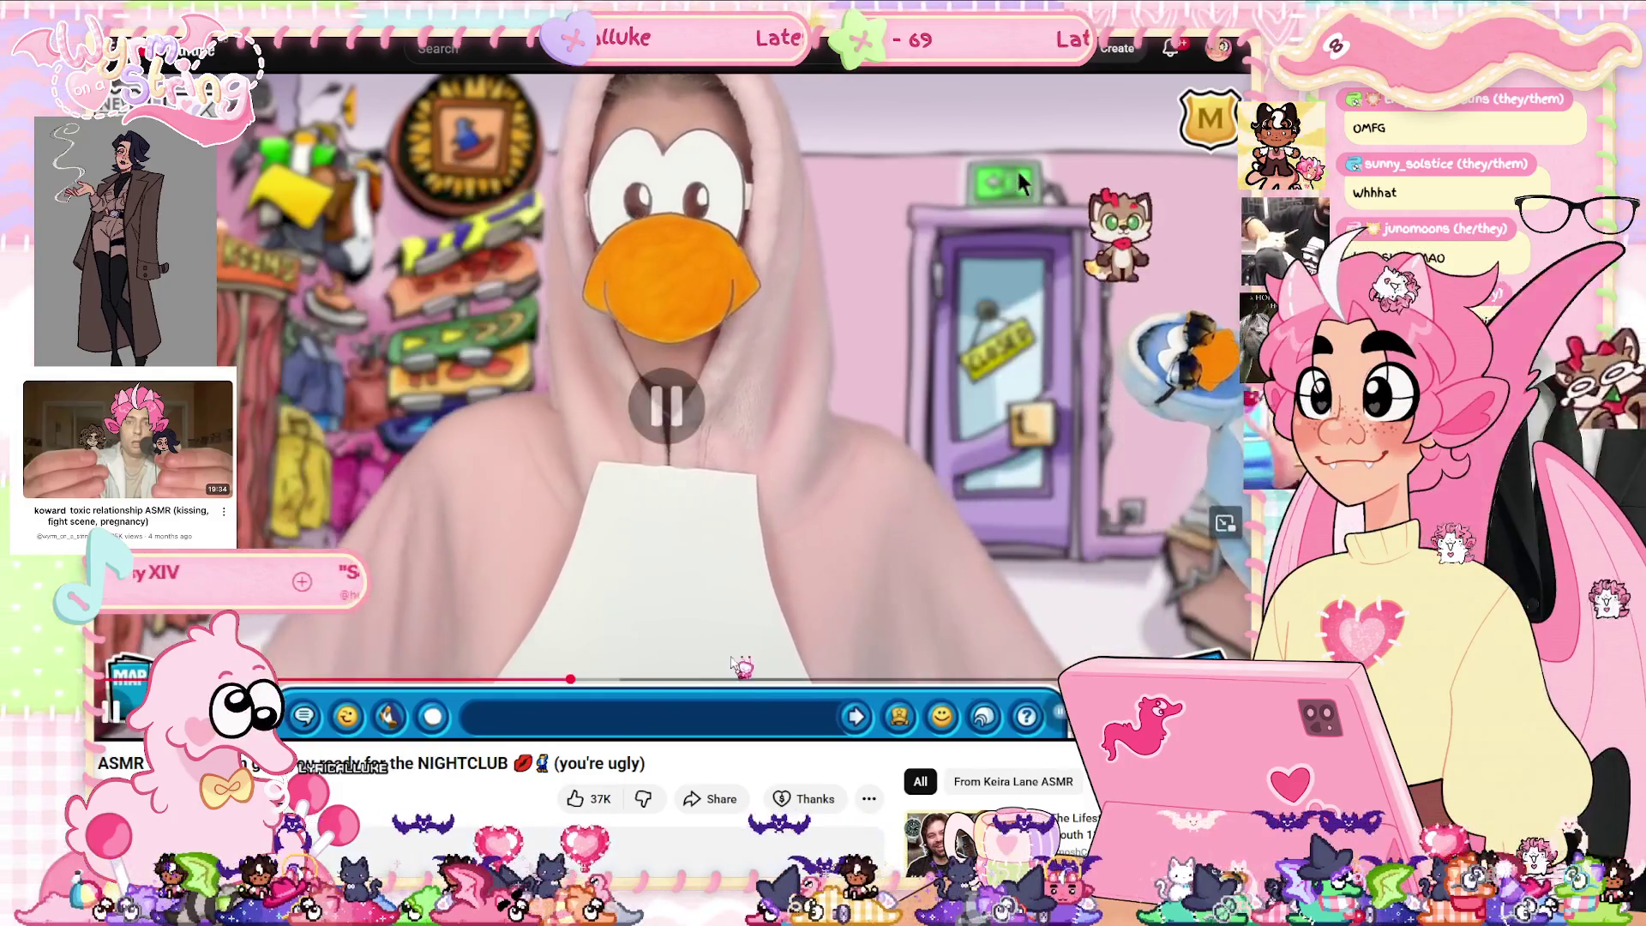
{"action": "key", "text": "space"}
Seek past the room, igloo and brush scenes to 12:04 and keep playing.
{"action": "left_click", "coordinate": [730, 680]}
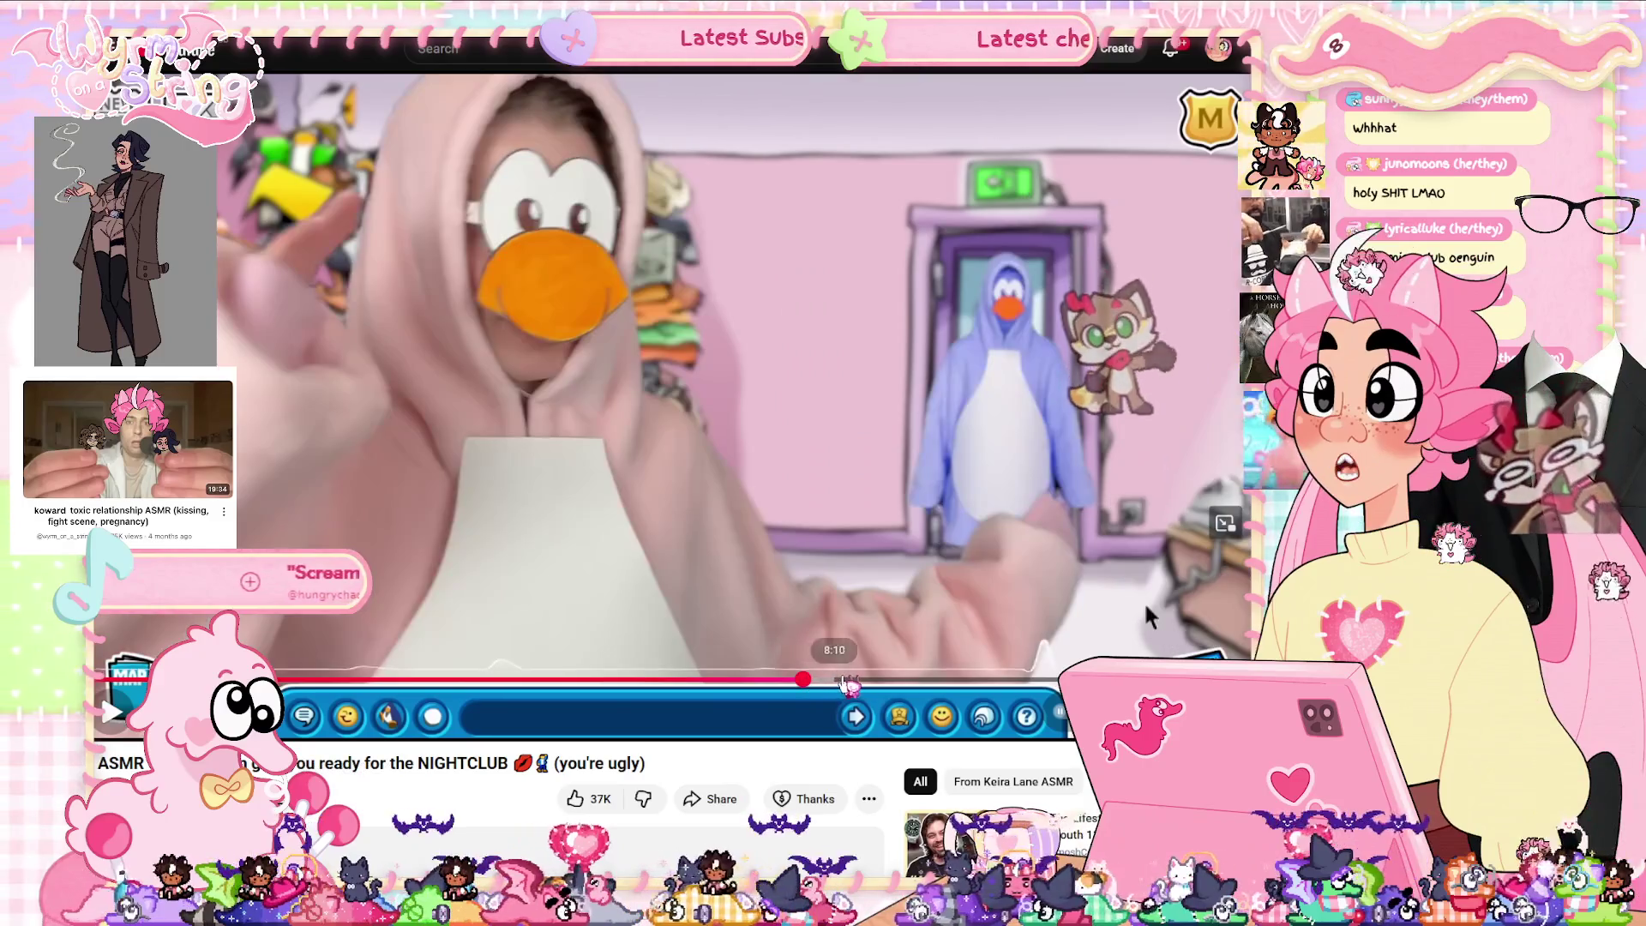
{"action": "left_click", "coordinate": [801, 680]}
{"action": "key", "text": "space"}
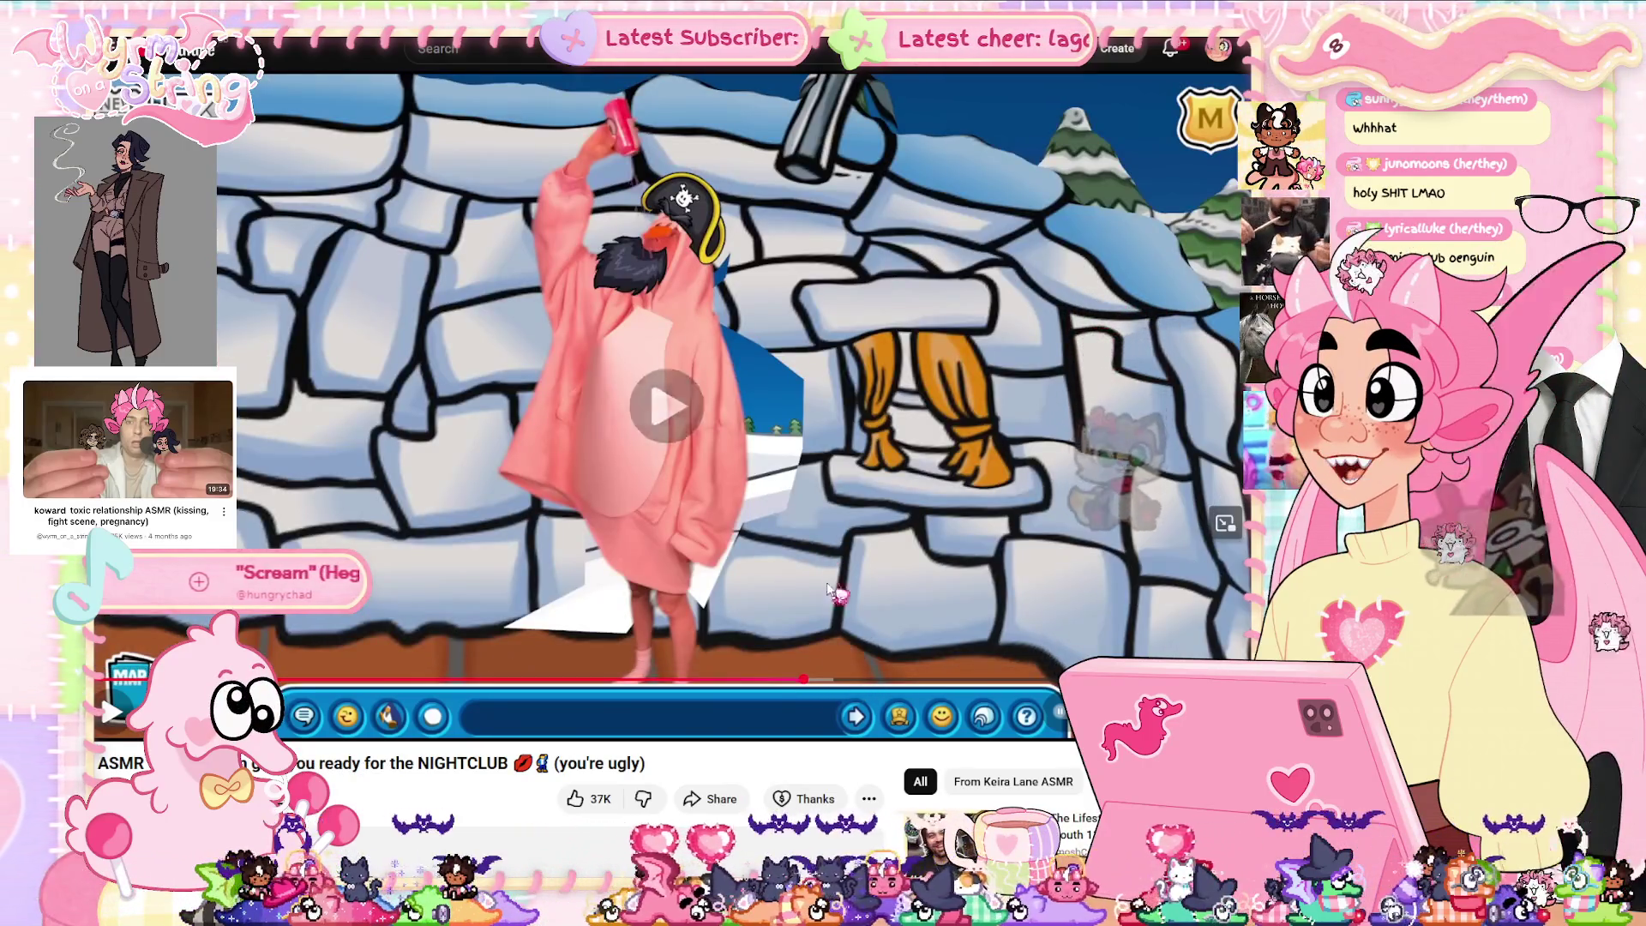
{"action": "left_click", "coordinate": [900, 680]}
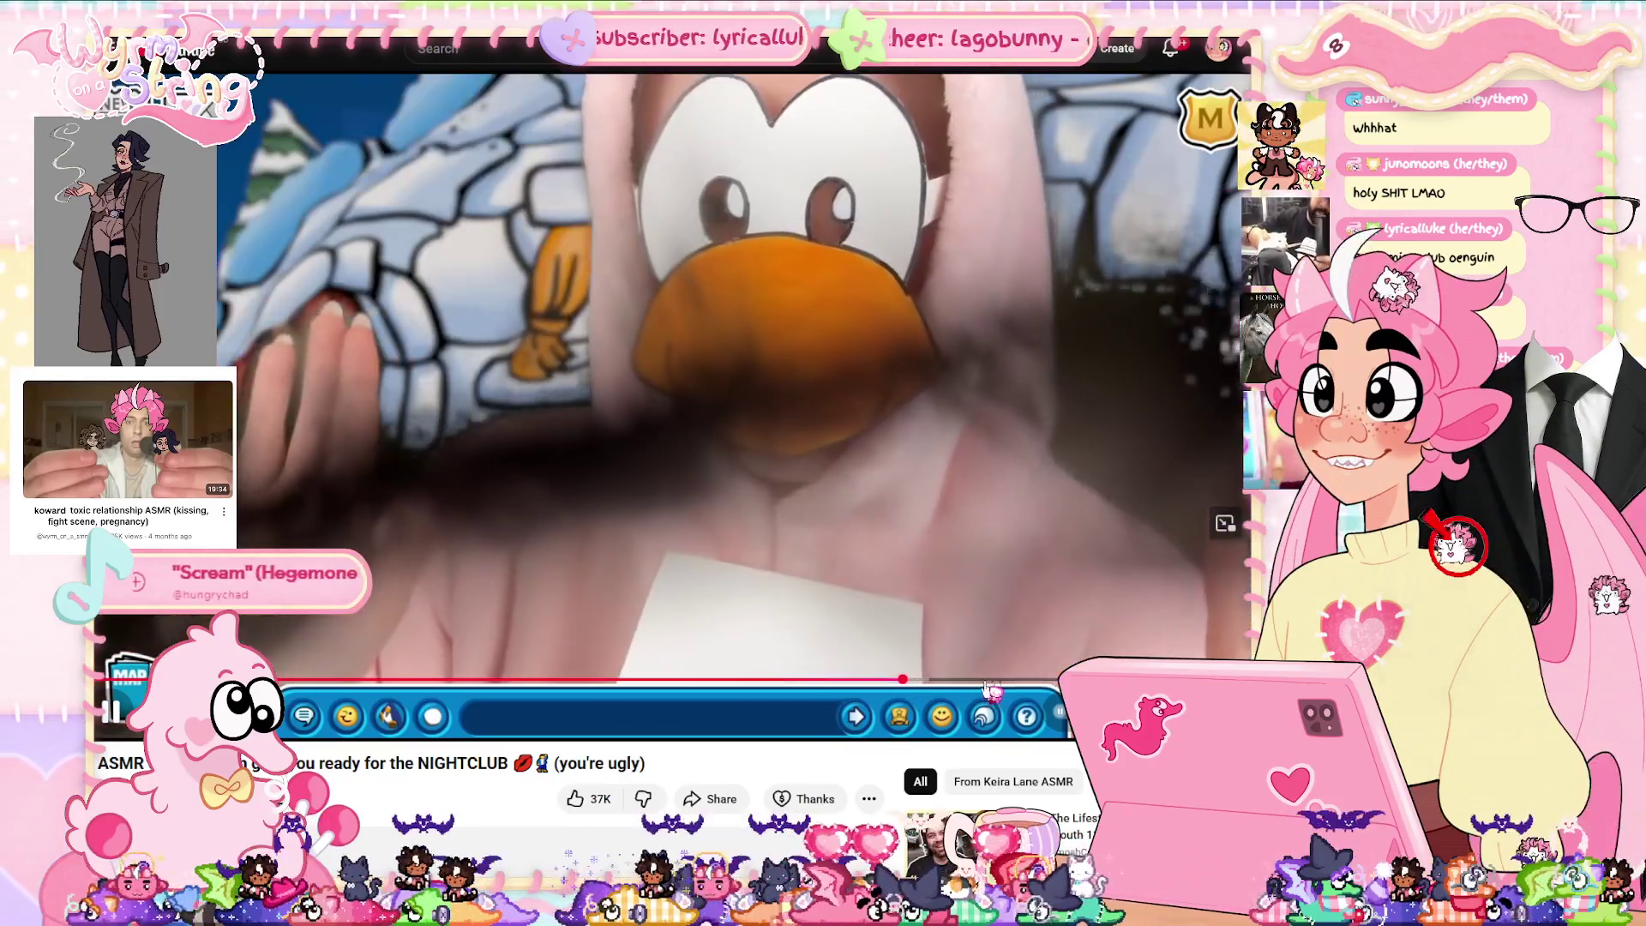
{"action": "left_click", "coordinate": [1055, 680]}
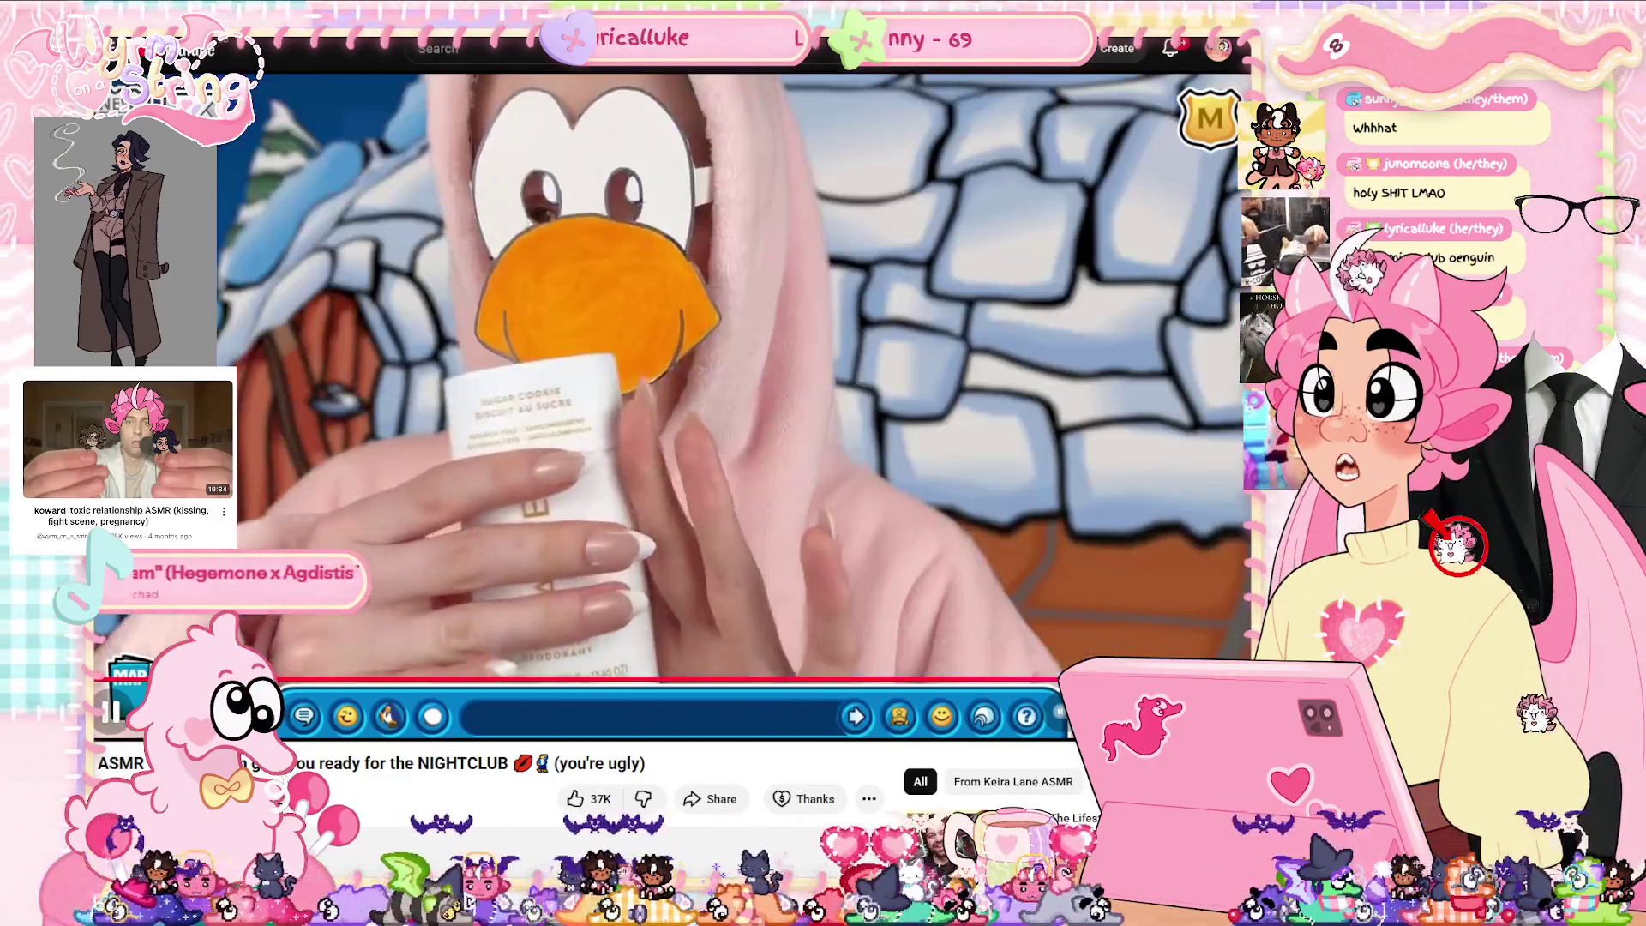
{"action": "left_click", "coordinate": [820, 461]}
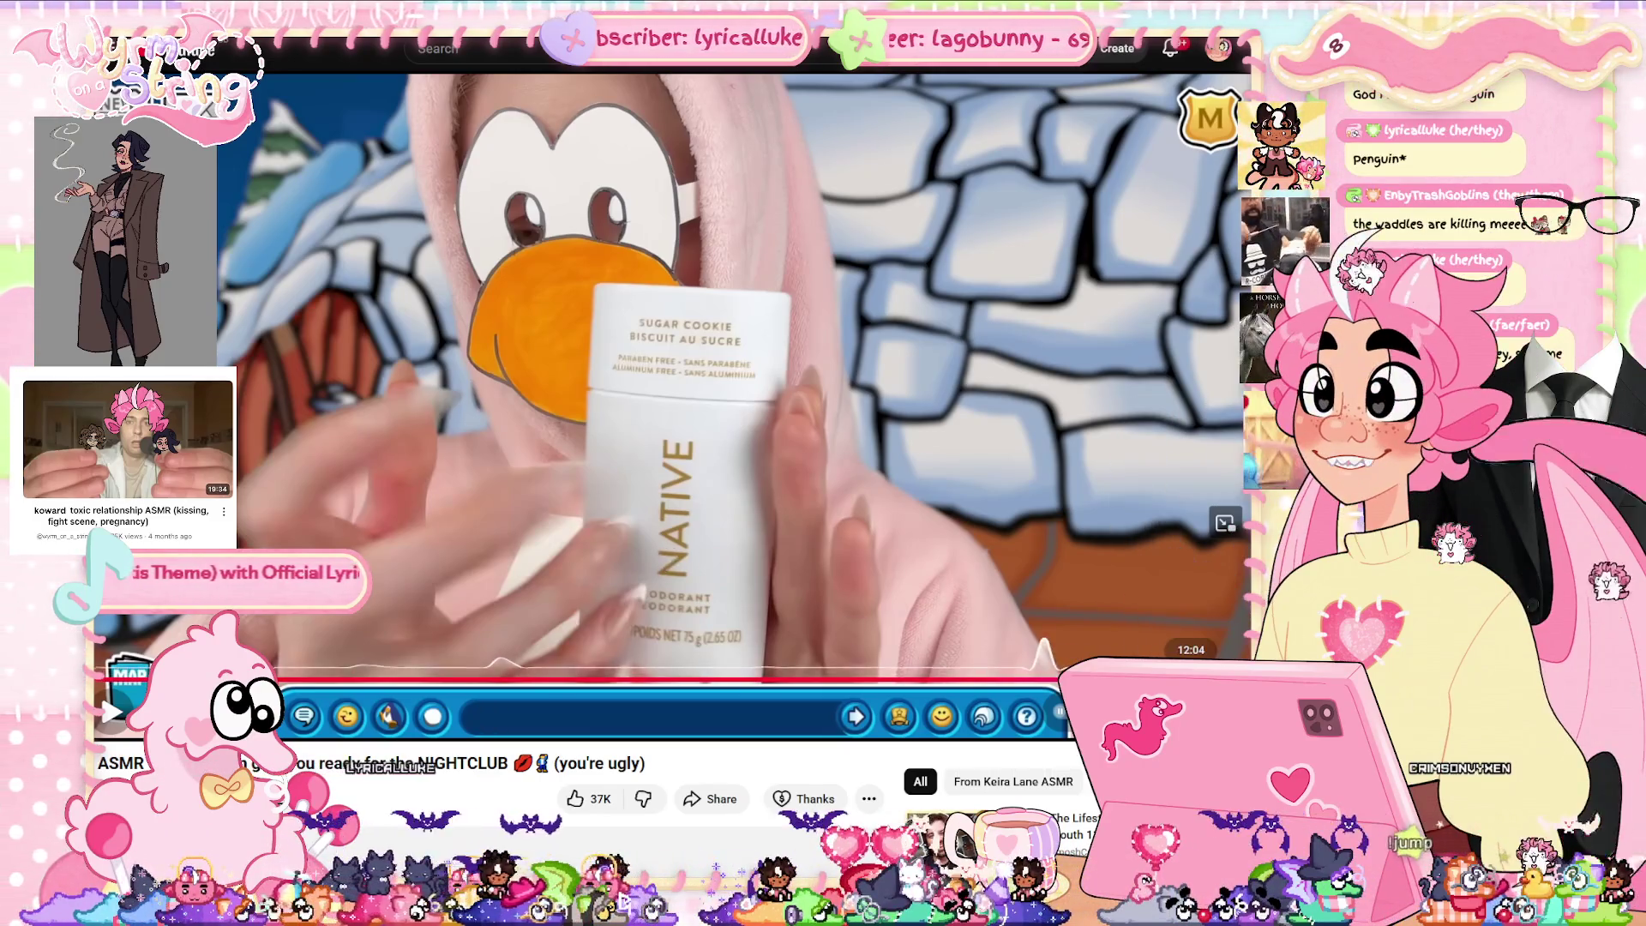
{"action": "left_click", "coordinate": [1190, 680]}
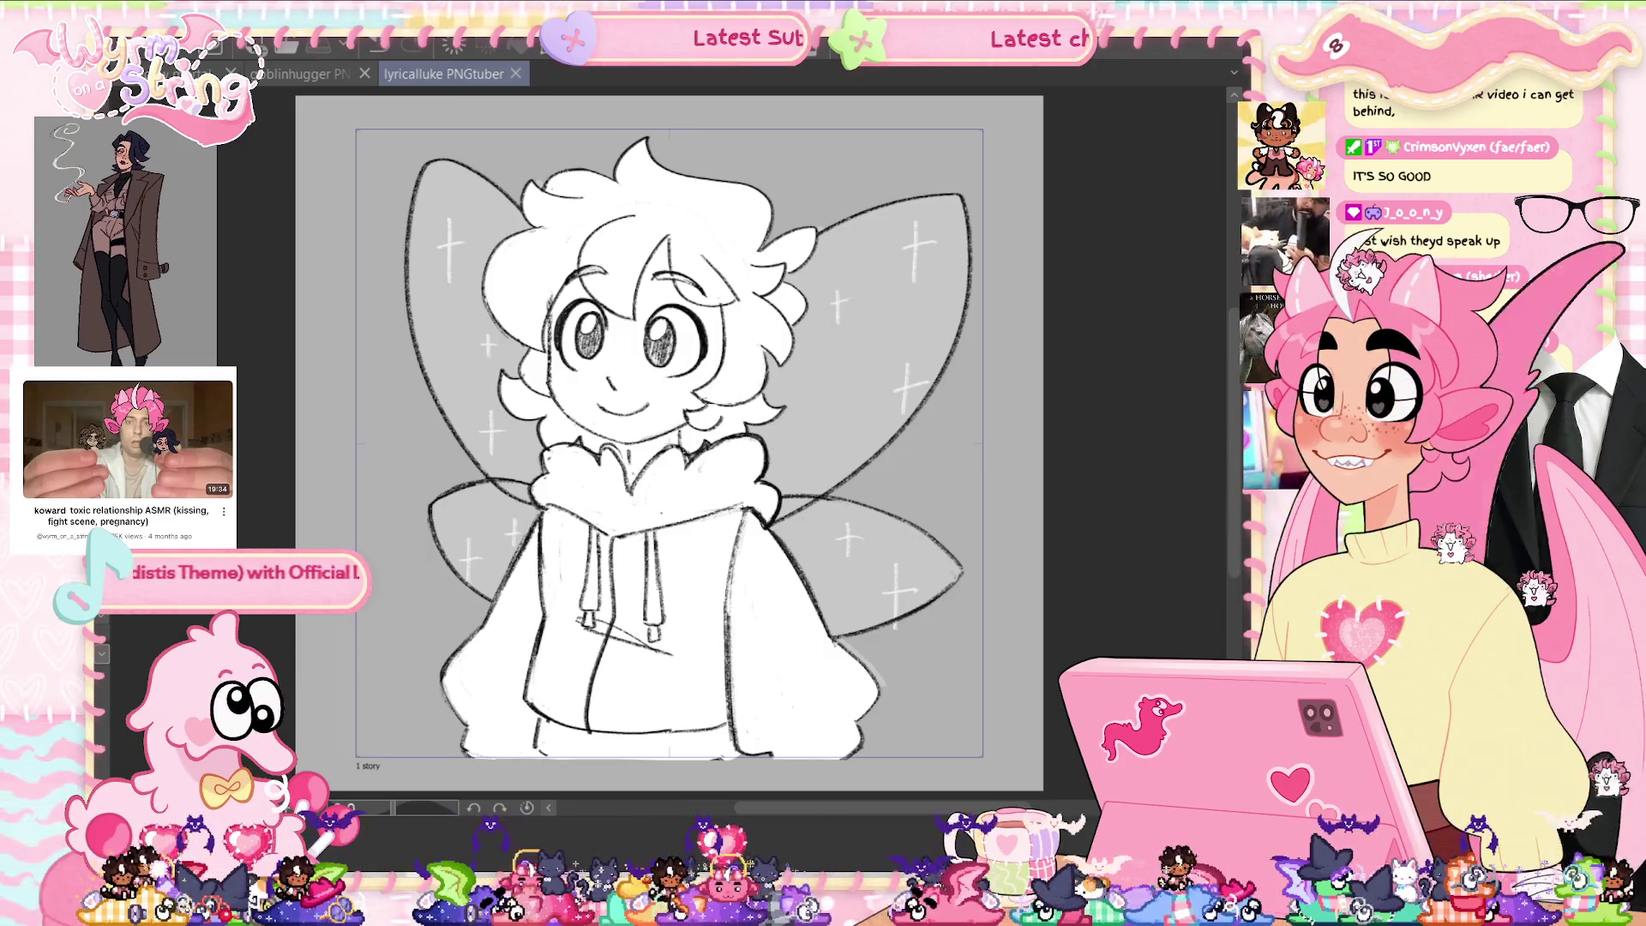
Save the fairy drawing back in Clip Studio Paint.
{"action": "key", "text": "ctrl+s"}
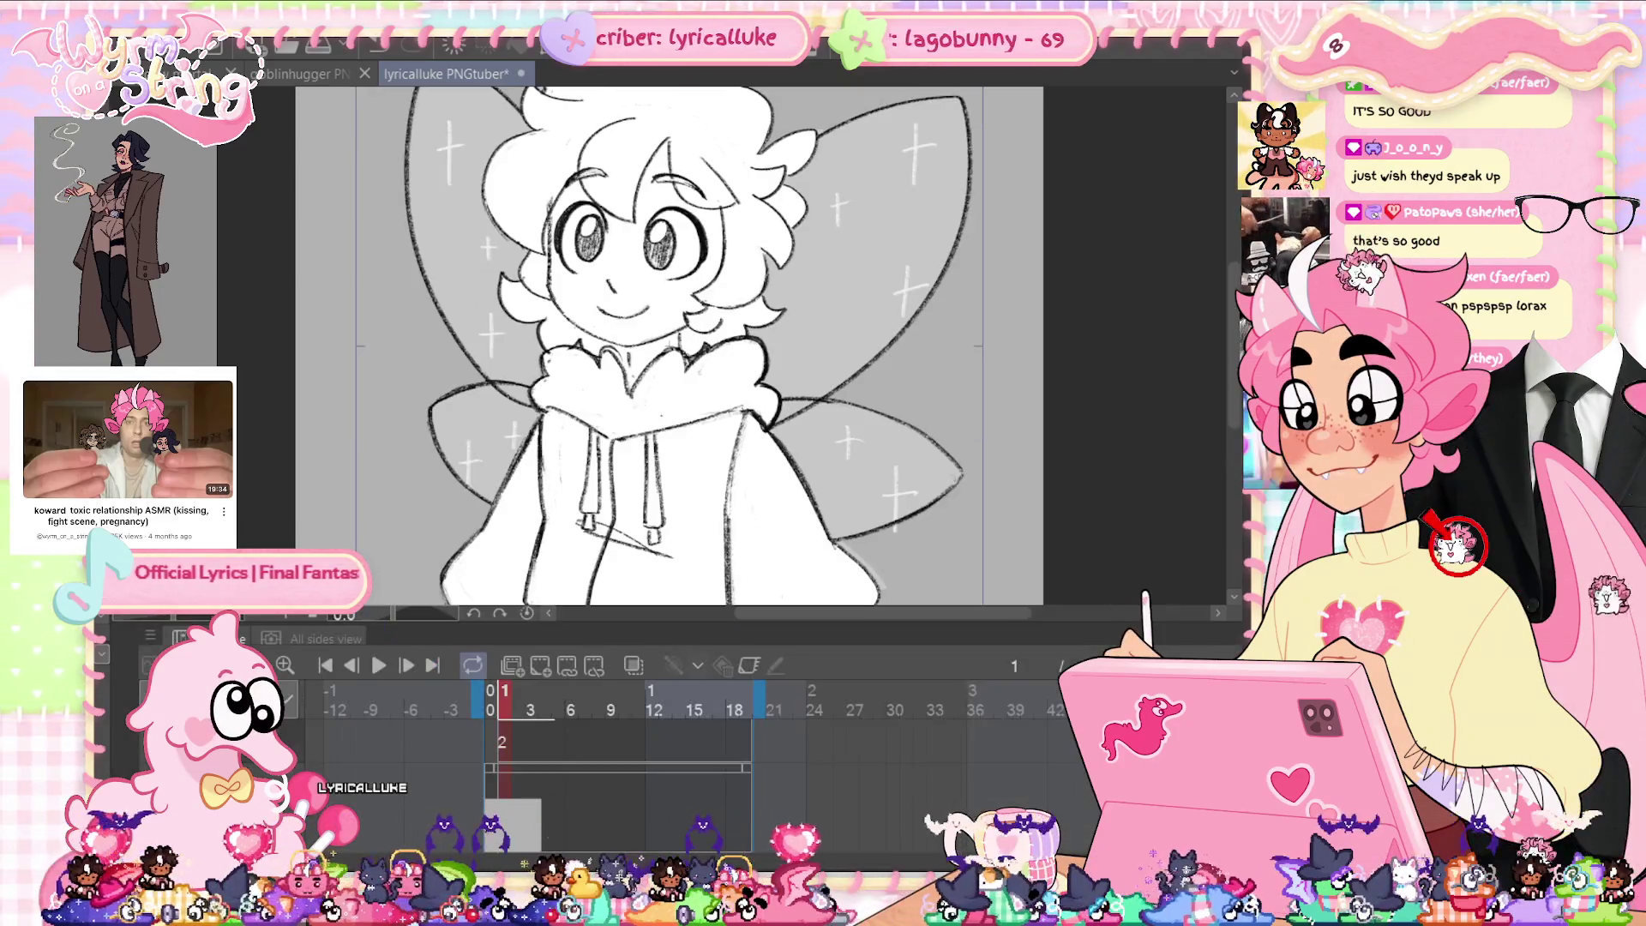
Move the fairy sketch cel to frame 0, remove it from the track, hide the timeline, and save.
{"action": "left_click", "coordinate": [533, 806]}
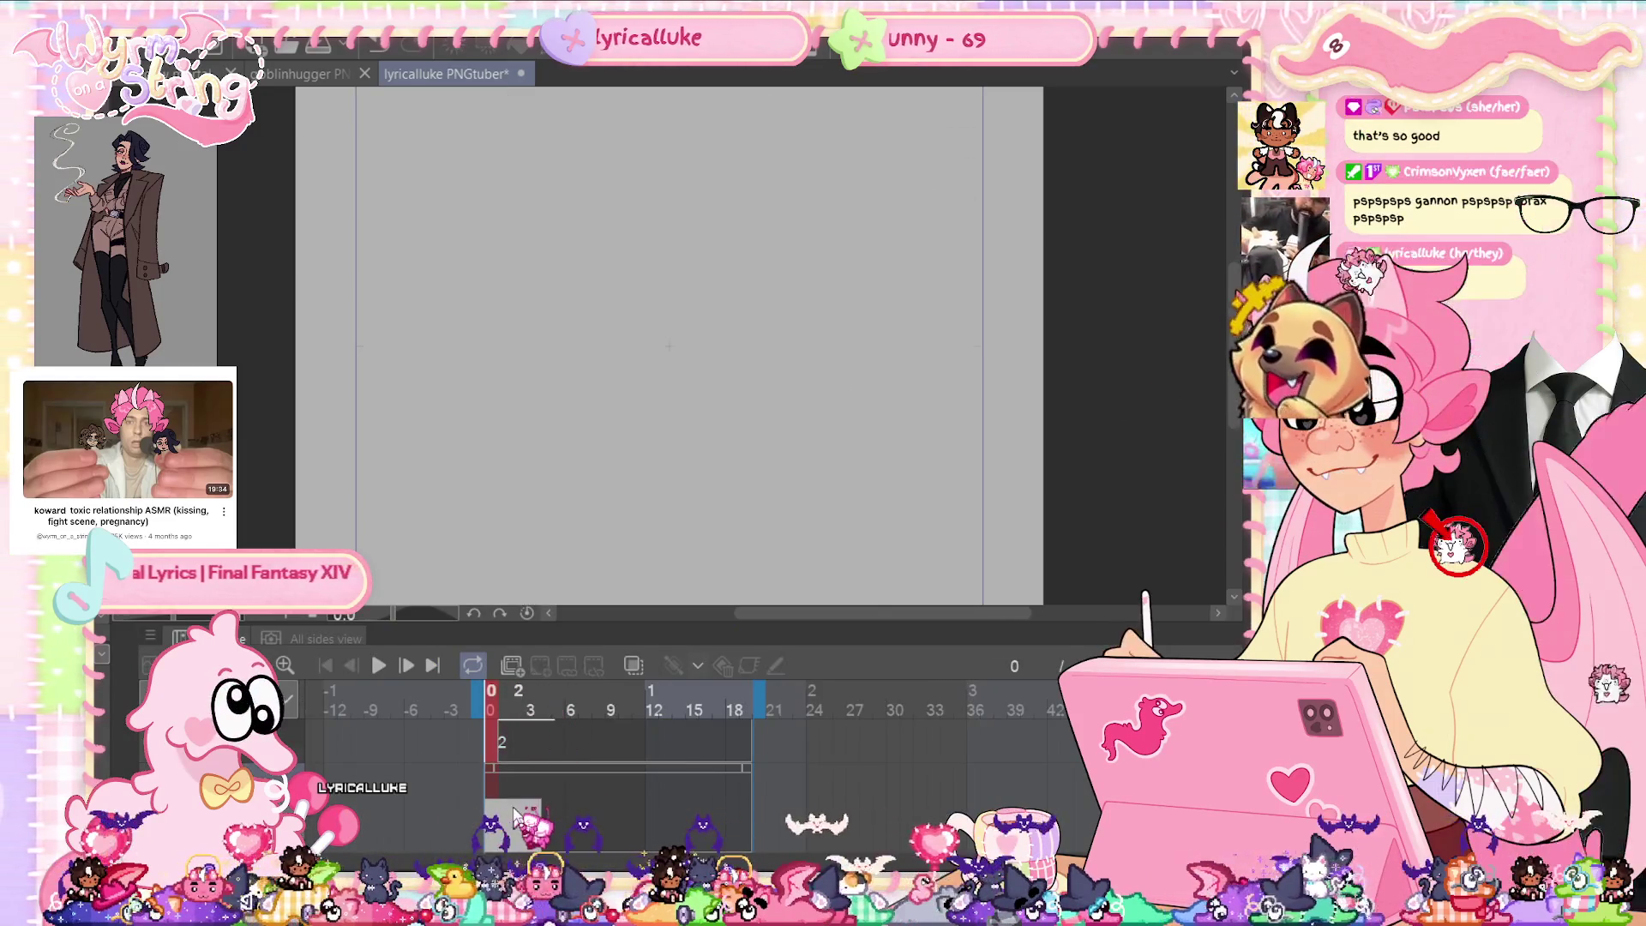
{"action": "key", "text": "Right"}
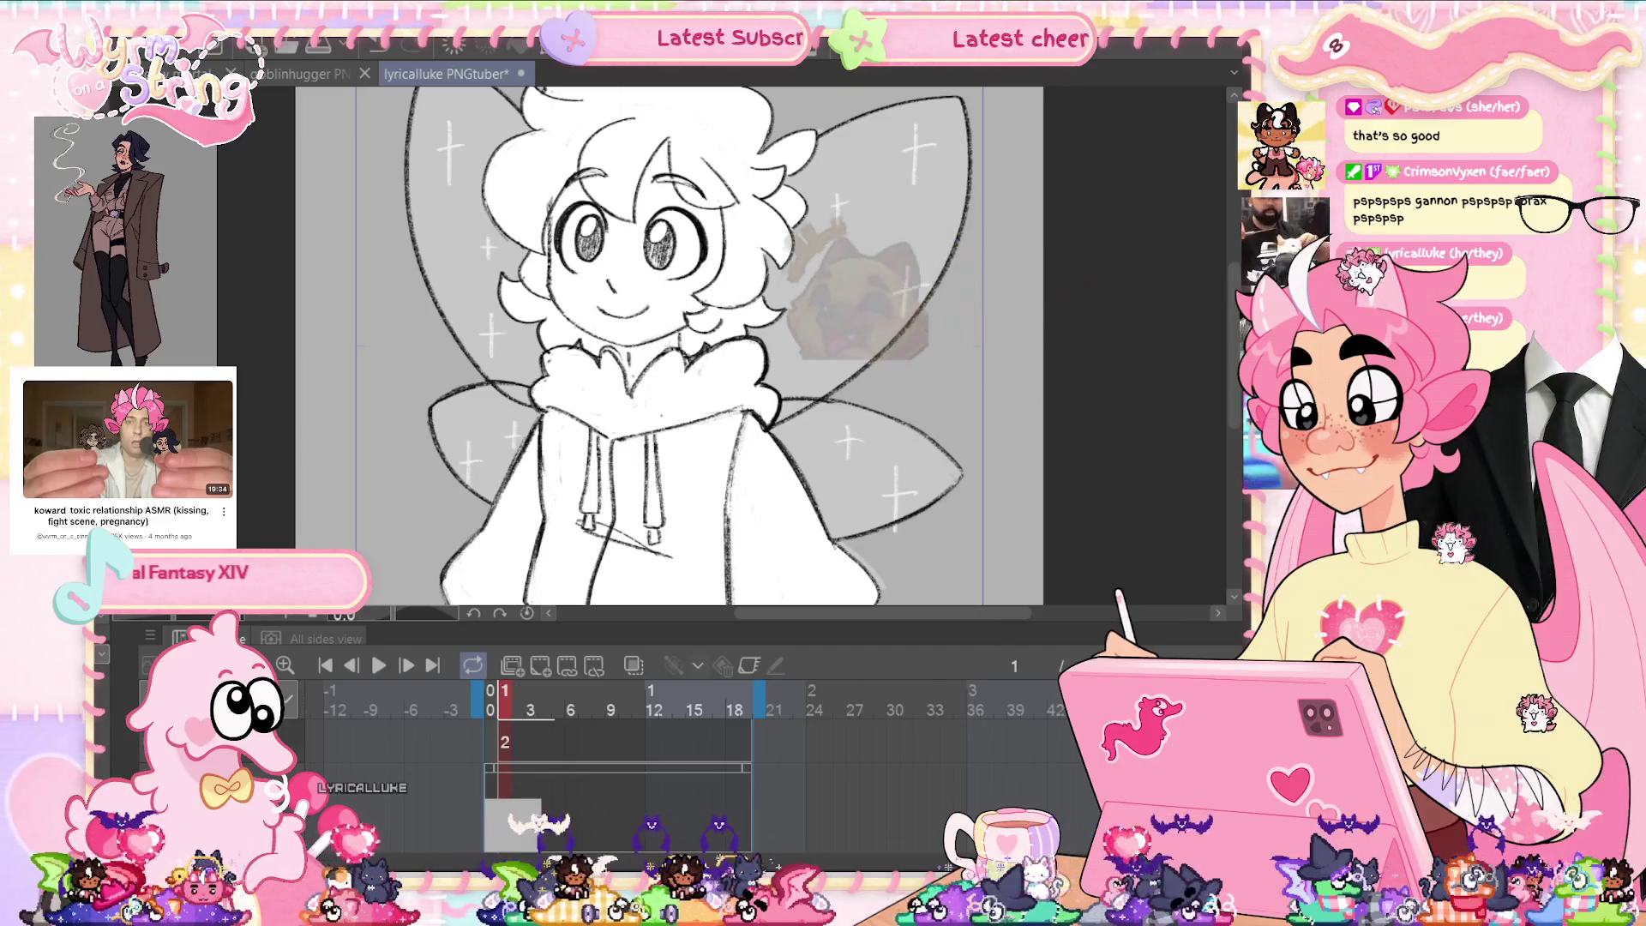
{"action": "left_click", "coordinate": [506, 801]}
{"action": "left_click_drag", "start_coordinate": [498, 794], "coordinate": [485, 794]}
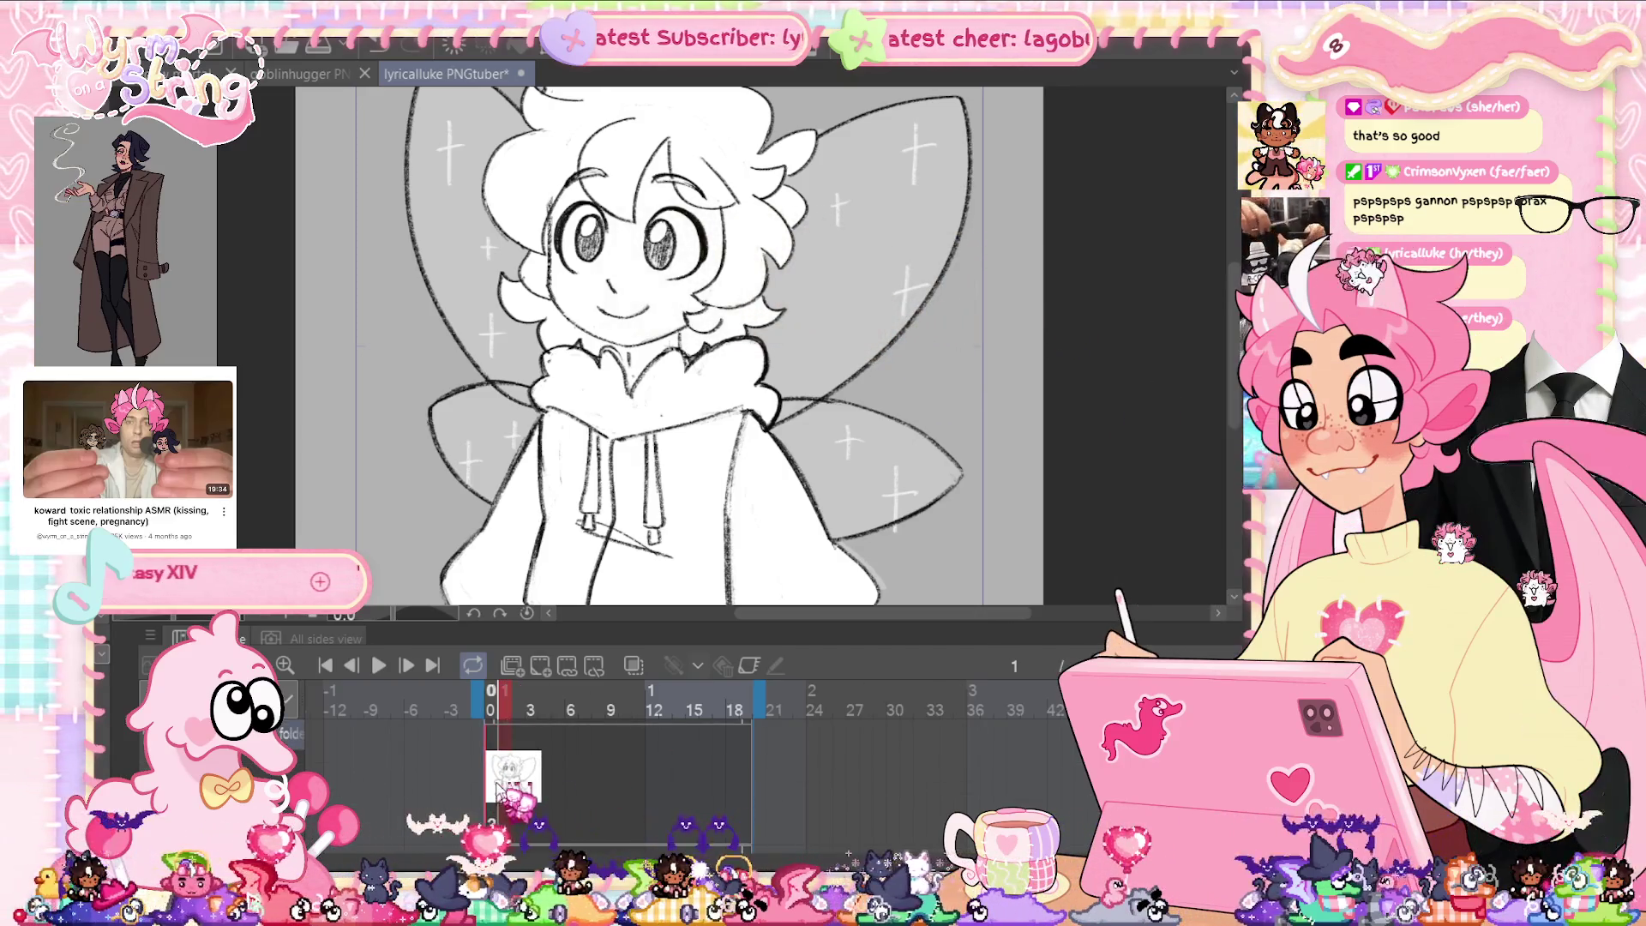
{"action": "left_click", "coordinate": [674, 665]}
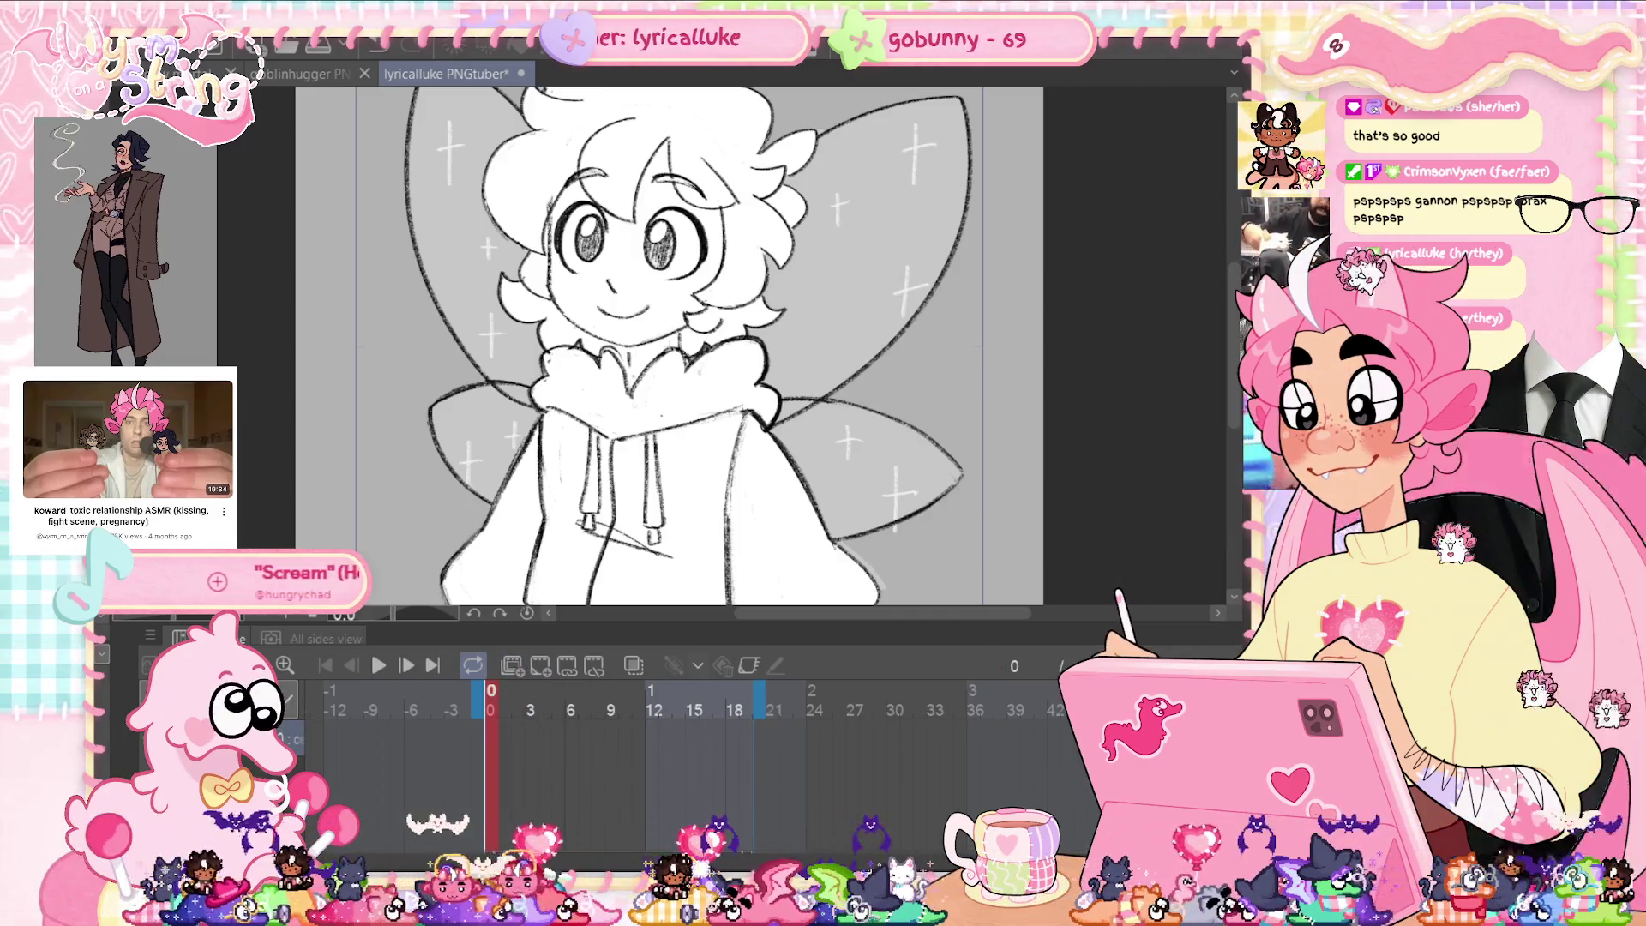
{"action": "key", "text": "ctrl+s"}
{"action": "key", "text": "Tab"}
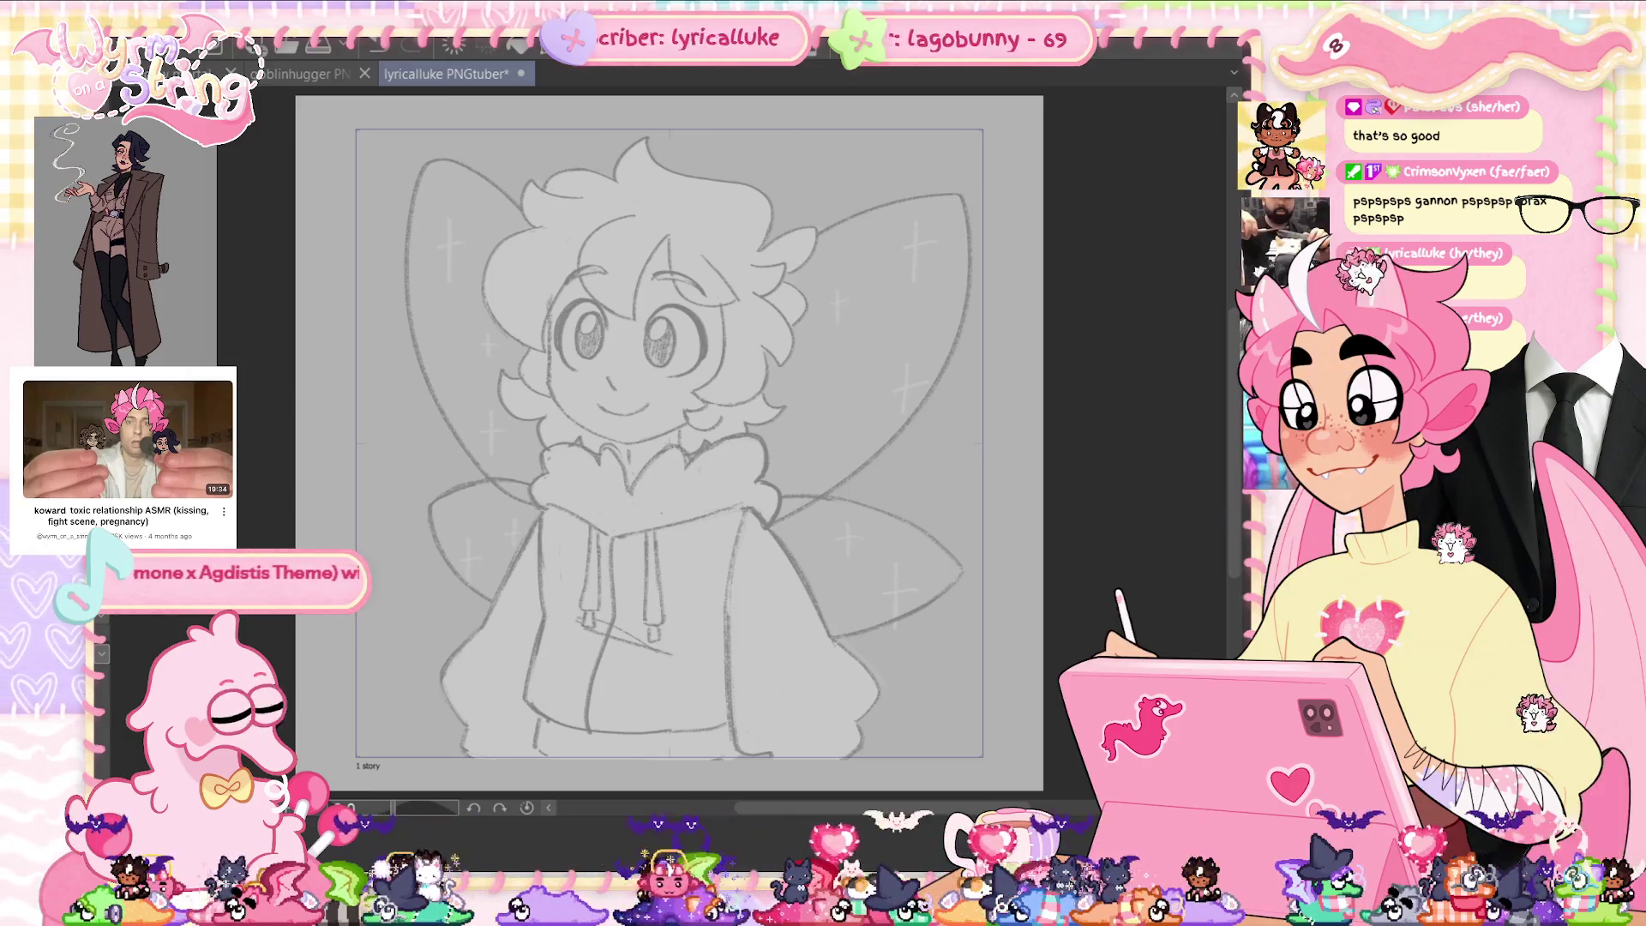
Add a new layer folder, save, and erase the stray line near the hair.
{"action": "right_click", "coordinate": [1128, 205]}
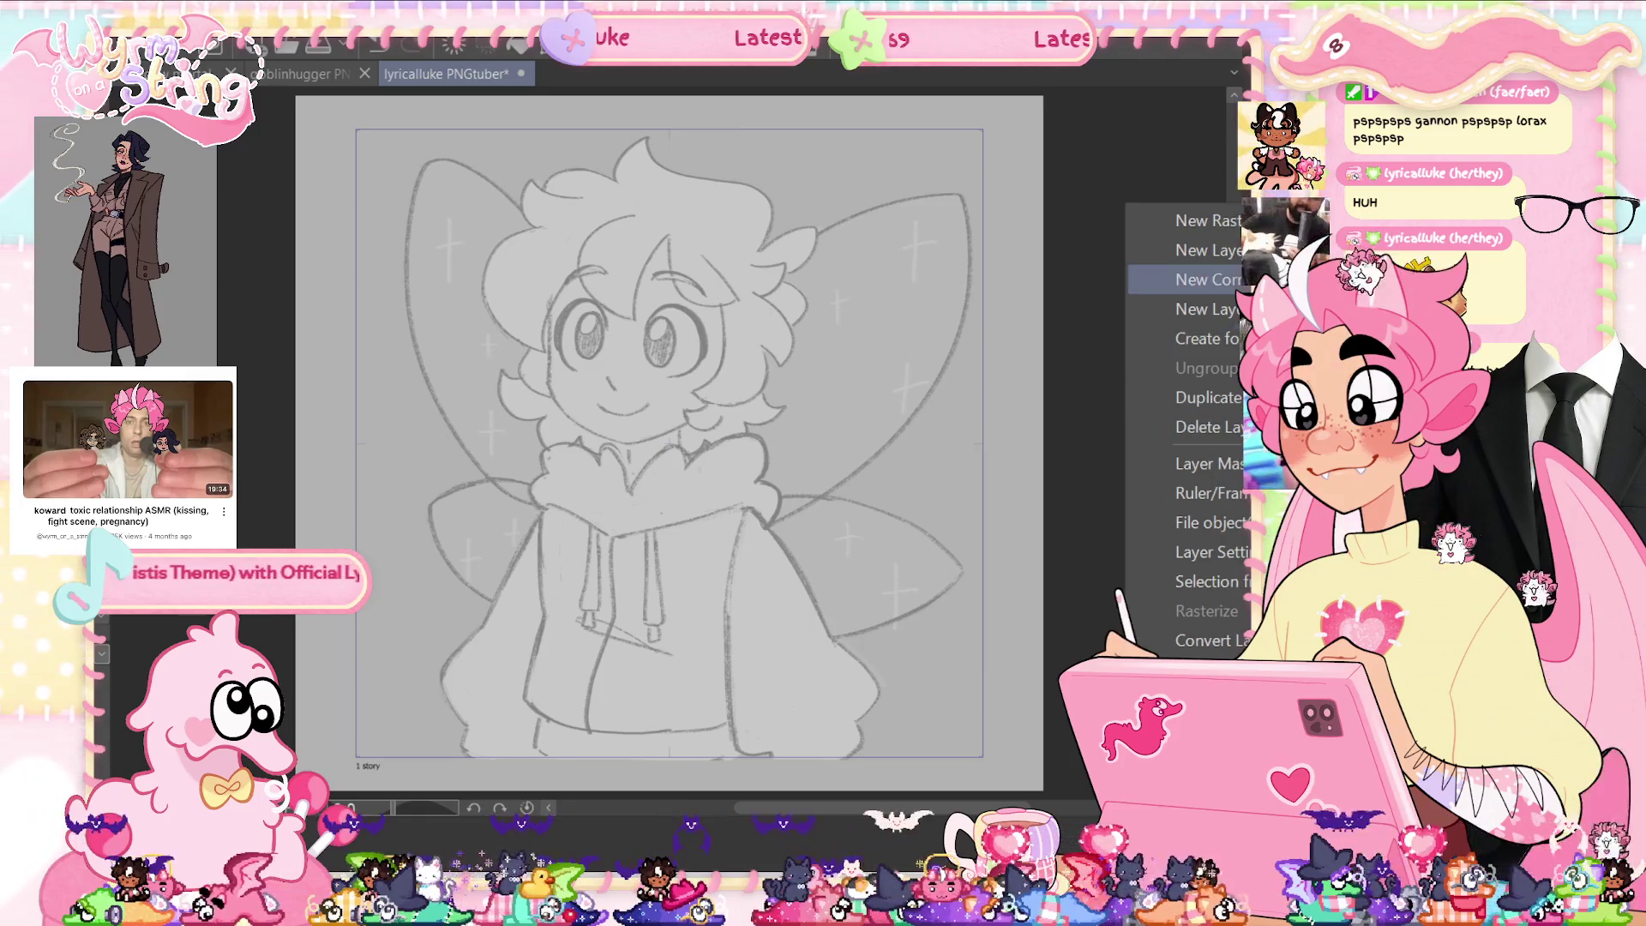
{"action": "mouse_move", "coordinate": [1200, 280]}
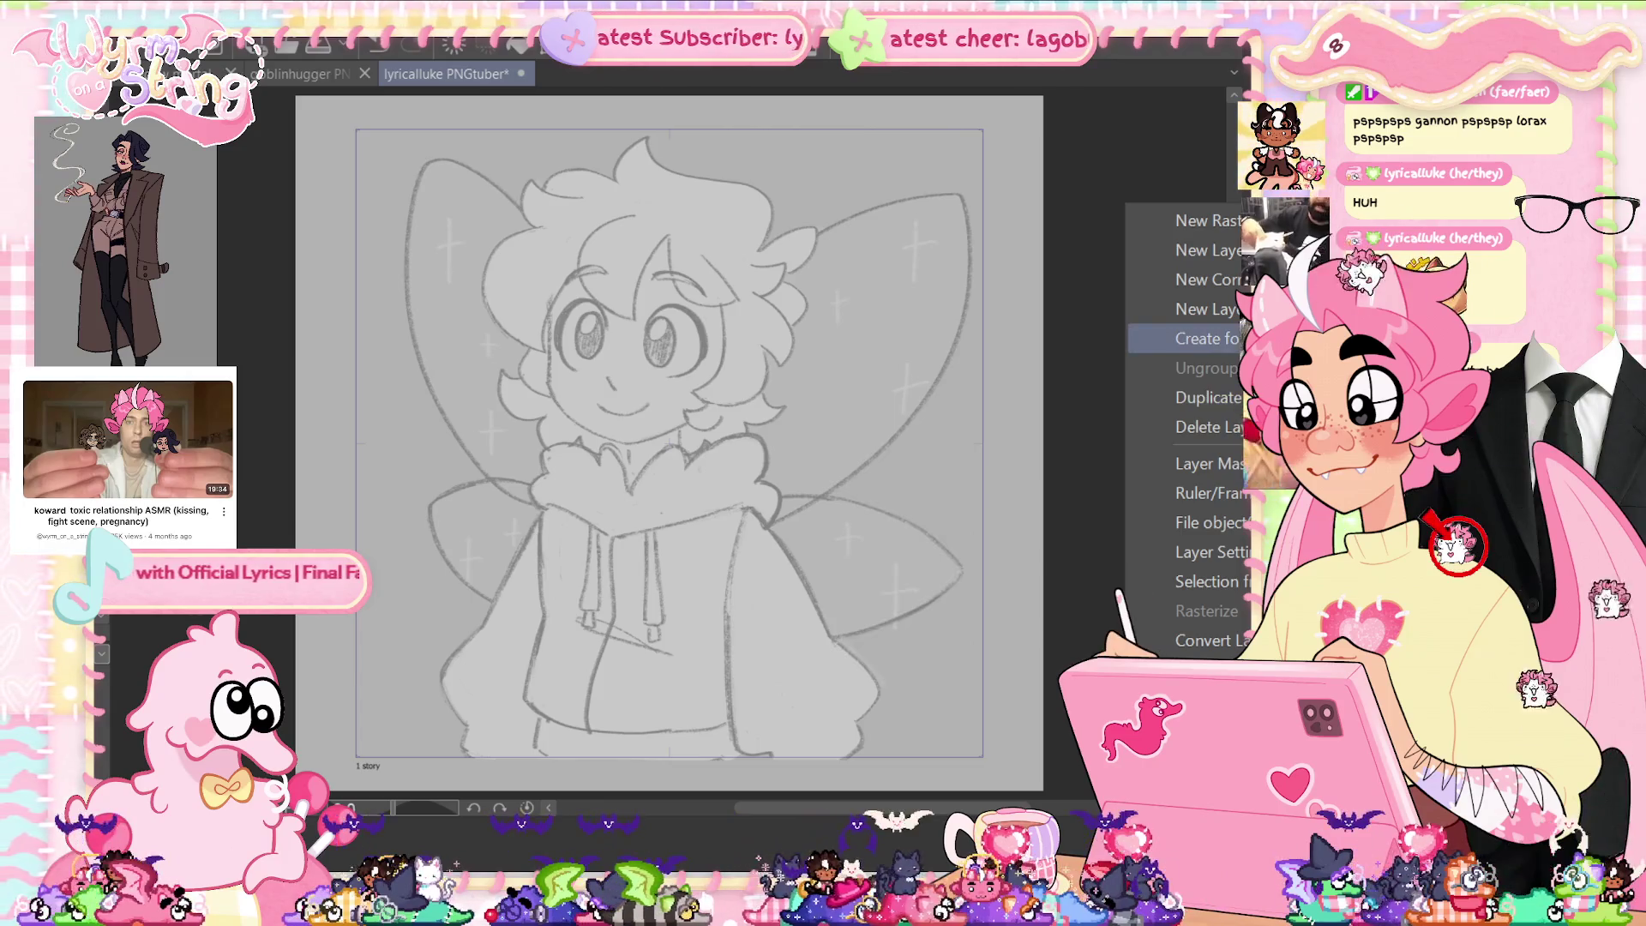
{"action": "left_click", "coordinate": [1217, 338]}
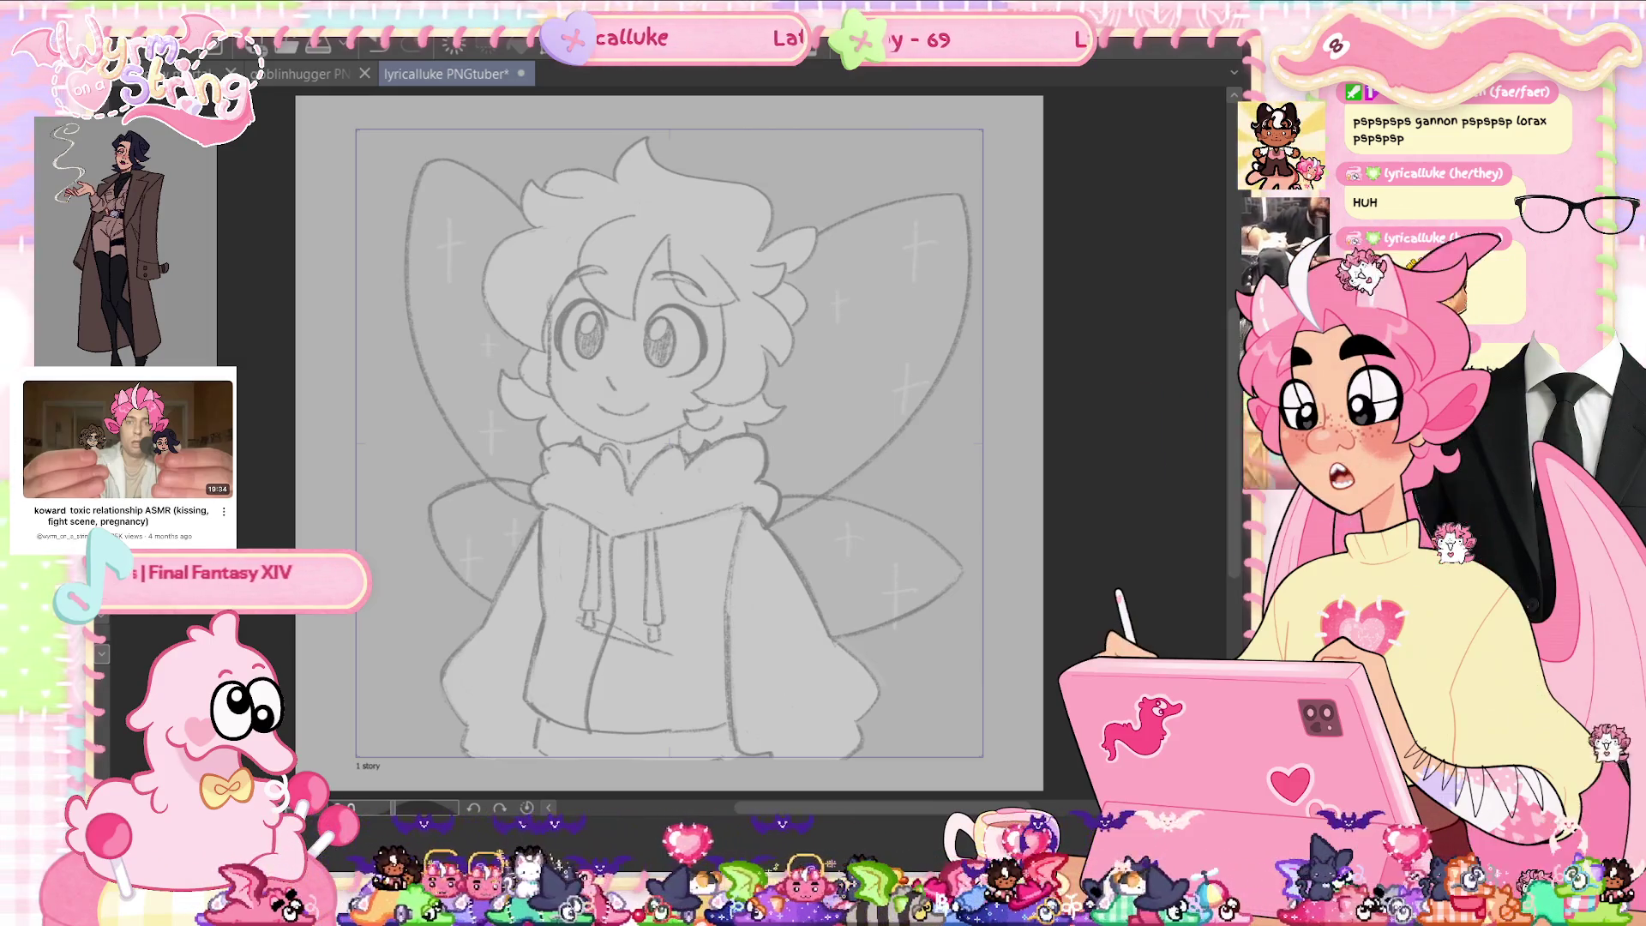
{"action": "key", "text": "ctrl+s"}
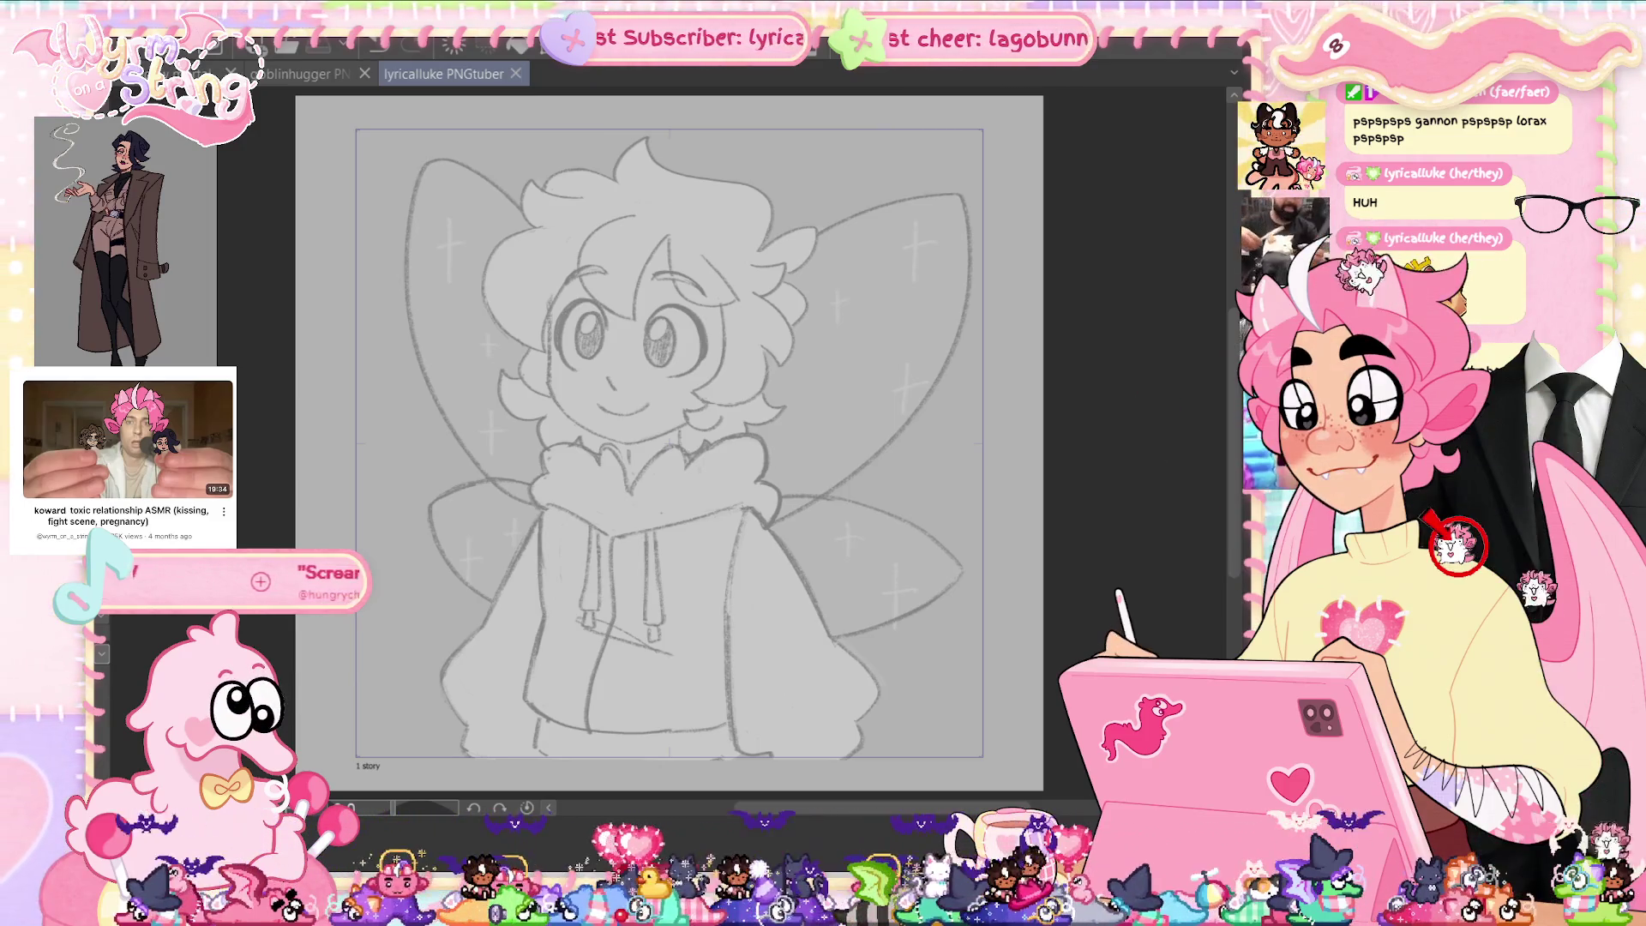
{"action": "left_click_drag", "start_coordinate": [829, 270], "coordinate": [780, 603]}
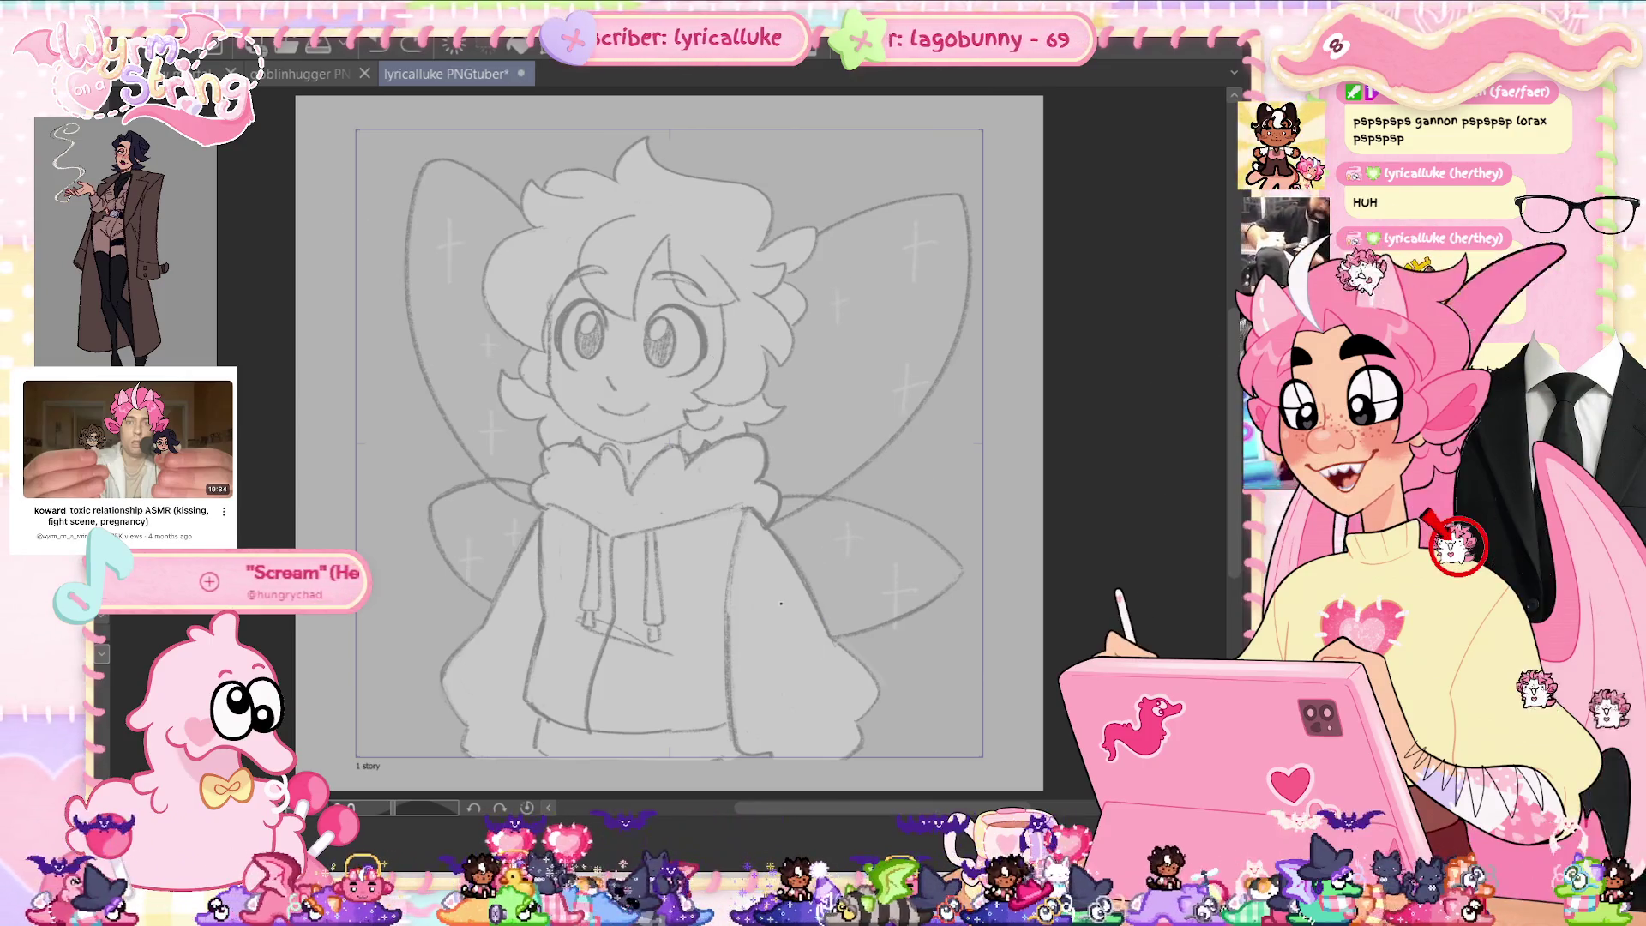
Try several test strokes along the fairy's cheek, undoing each one.
{"action": "scroll", "coordinate": [686, 382], "scroll_direction": "up", "scroll_amount": 5}
{"action": "left_click_drag", "start_coordinate": [779, 456], "coordinate": [935, 588]}
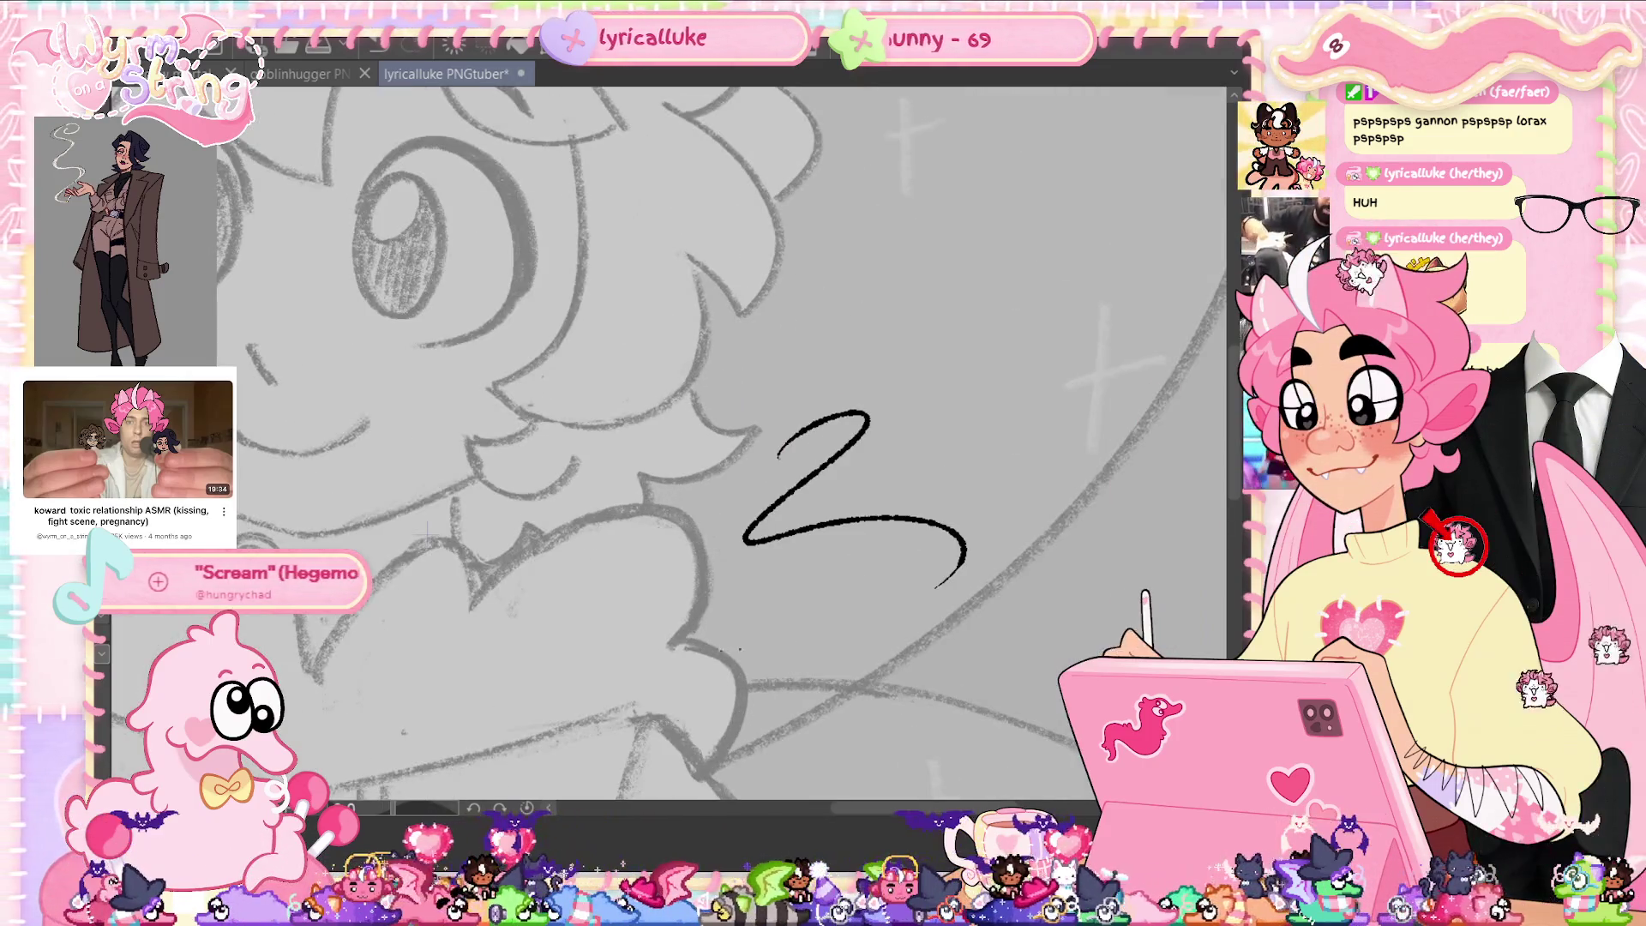
{"action": "left_click_drag", "start_coordinate": [862, 354], "coordinate": [711, 506]}
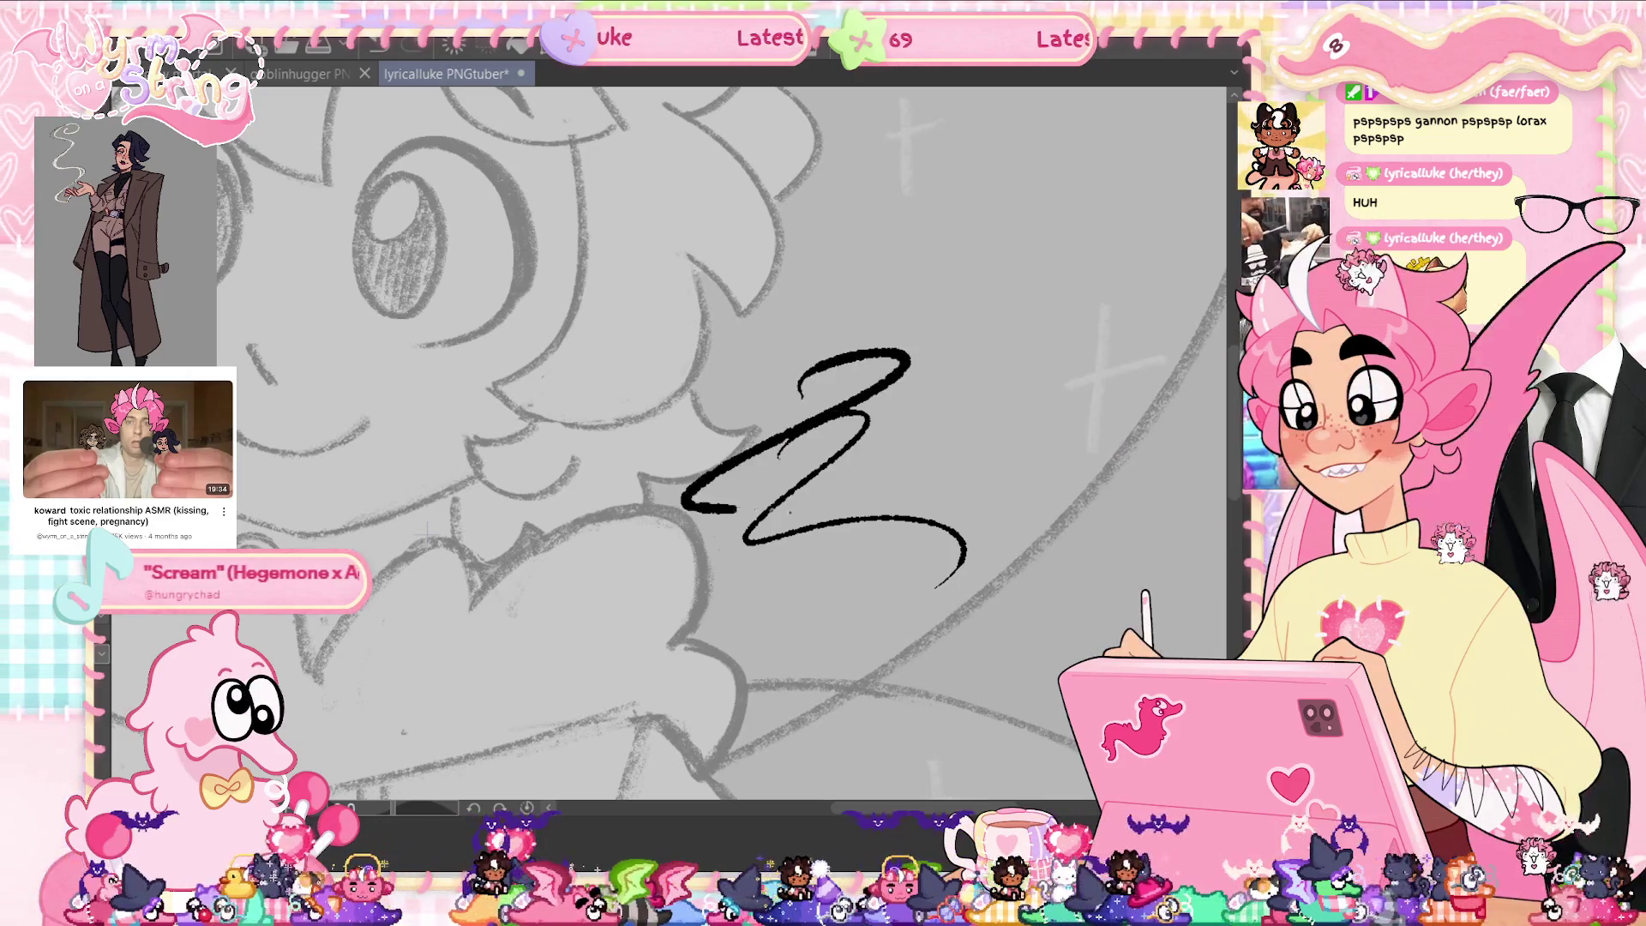
{"action": "key", "text": "ctrl+z"}
{"action": "key", "text": "ctrl+z"}
{"action": "left_click_drag", "start_coordinate": [686, 221], "coordinate": [553, 497]}
{"action": "key", "text": "ctrl+z"}
{"action": "mouse_move", "coordinate": [579, 139]}
{"action": "left_mouse_down"}
{"action": "mouse_move", "coordinate": [569, 313]}
{"action": "mouse_move", "coordinate": [450, 385]}
{"action": "left_mouse_up"}
{"action": "key", "text": "ctrl+z"}
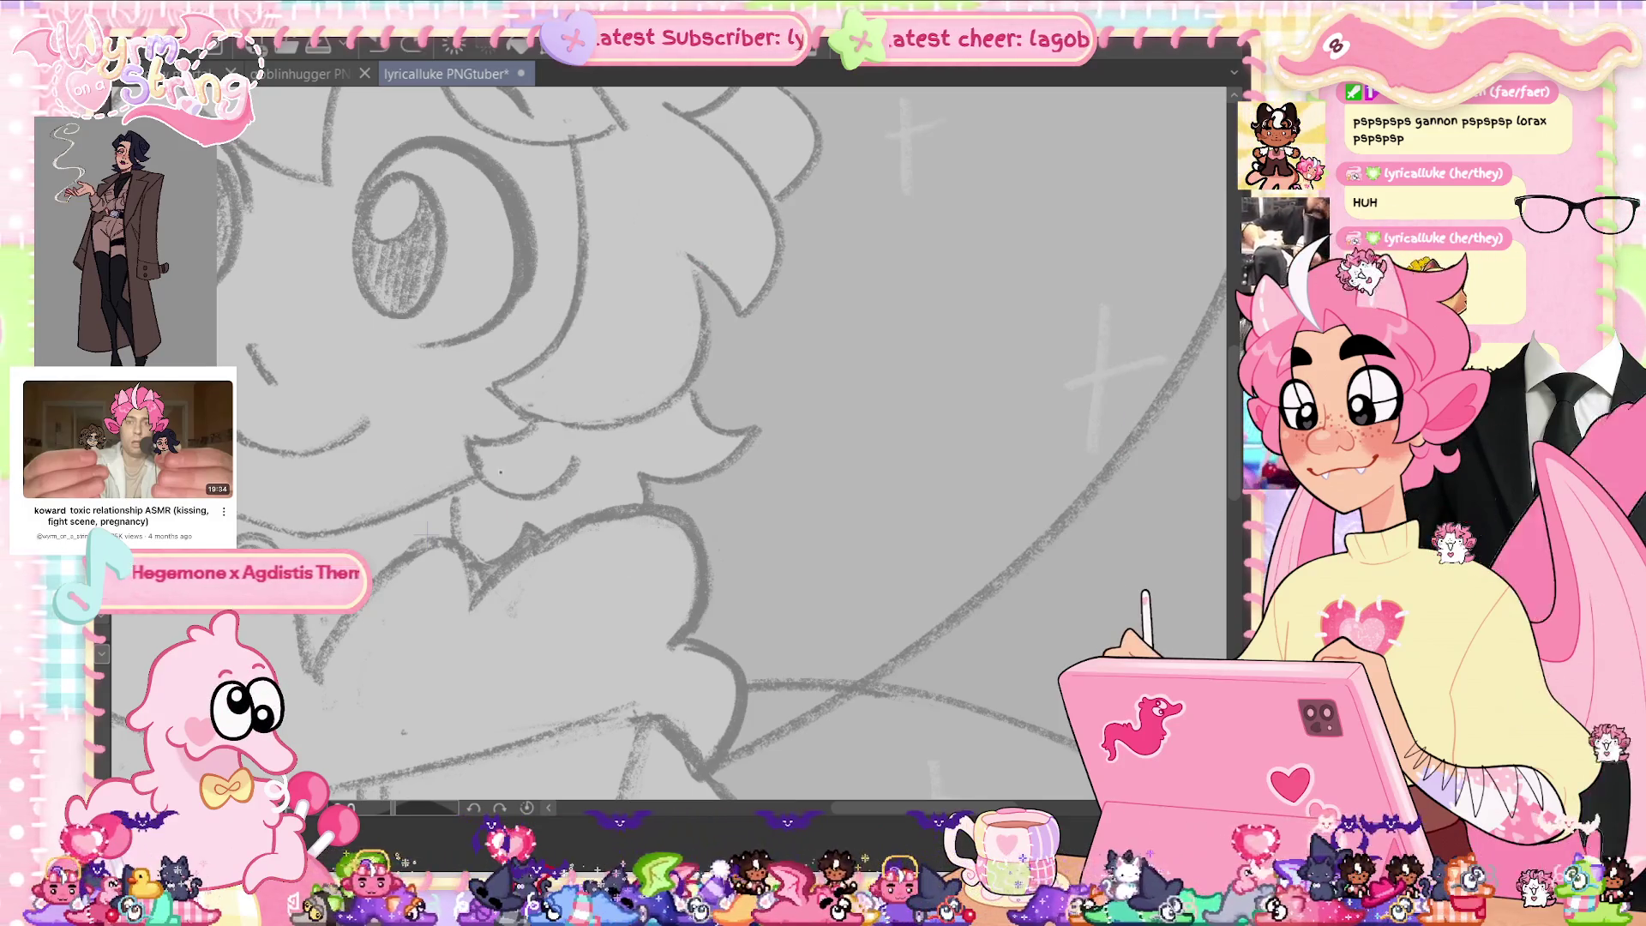
Ink the left cheek and jawline up to a short right cheek stroke, then save.
{"action": "scroll", "coordinate": [433, 433], "scroll_direction": "down", "scroll_amount": 3}
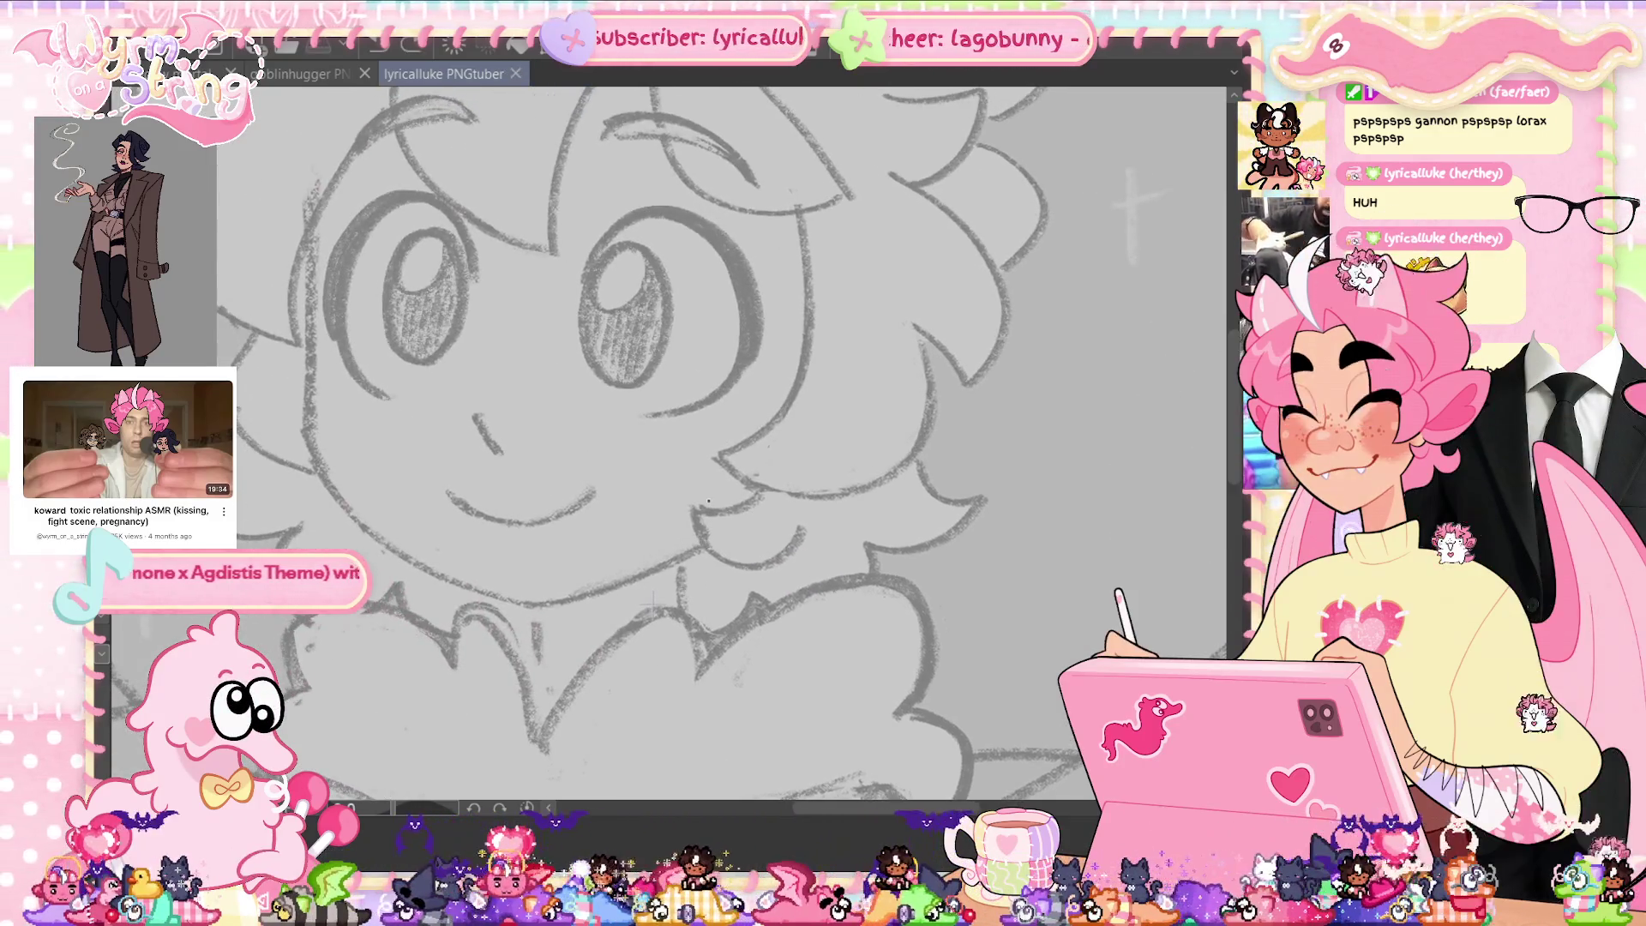
{"action": "left_click_drag", "start_coordinate": [312, 215], "coordinate": [304, 449]}
{"action": "key", "text": "ctrl+z"}
{"action": "mouse_move", "coordinate": [313, 203]}
{"action": "left_mouse_down"}
{"action": "mouse_move", "coordinate": [307, 450]}
{"action": "mouse_move", "coordinate": [325, 481]}
{"action": "mouse_move", "coordinate": [530, 615]}
{"action": "left_mouse_up"}
{"action": "key", "text": "ctrl+z"}
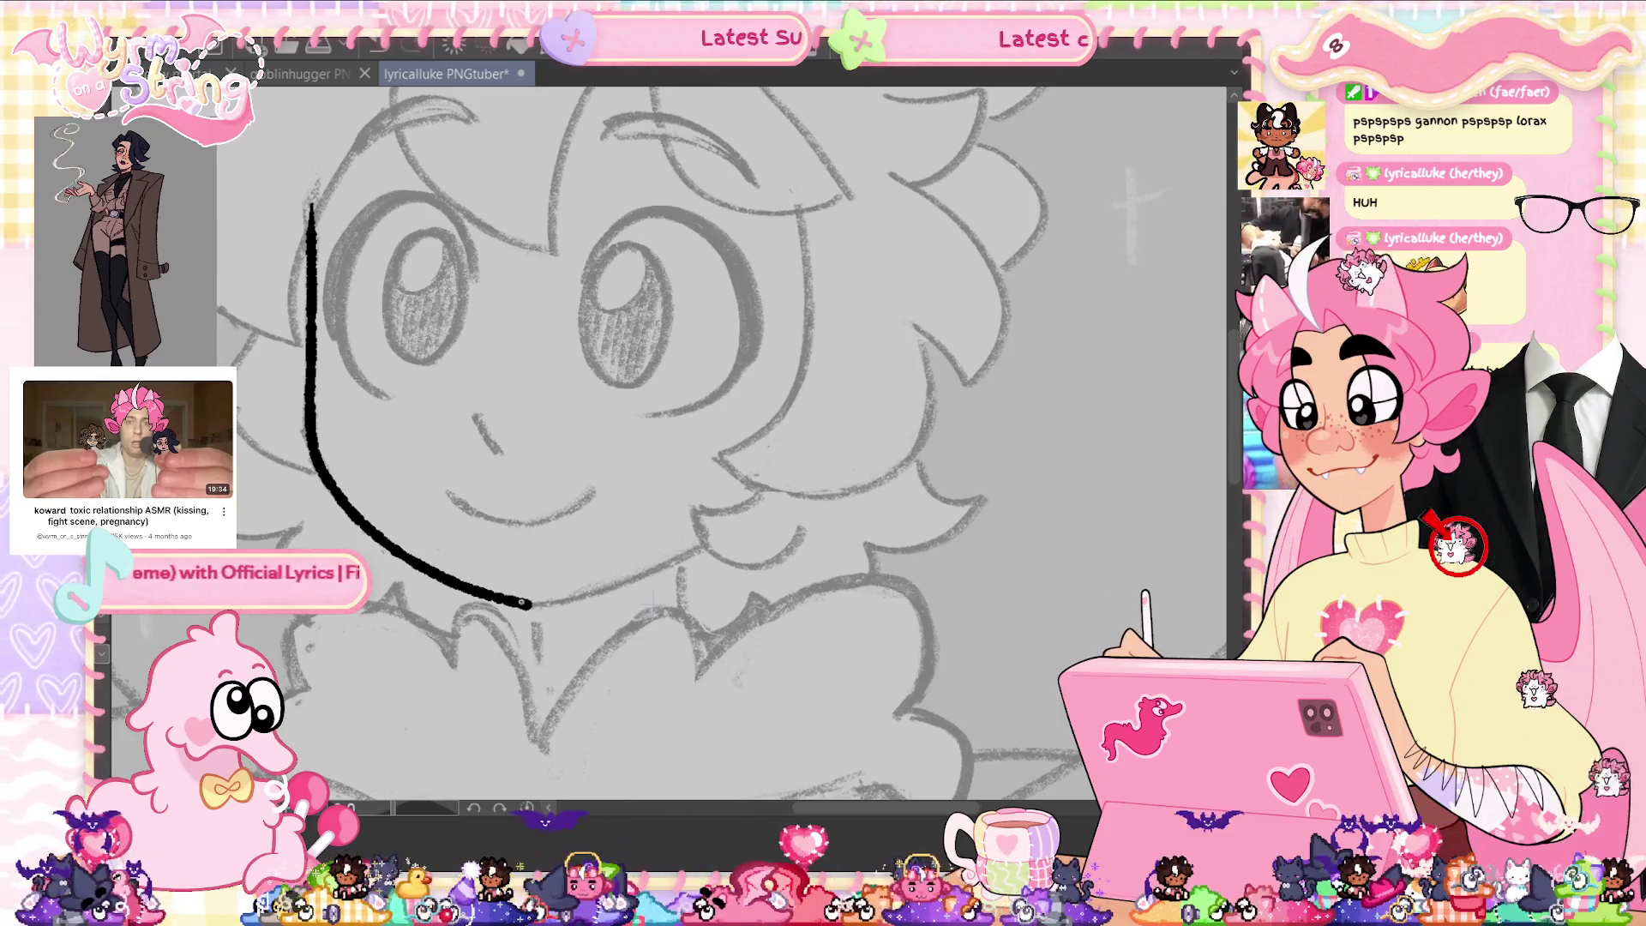
{"action": "left_click_drag", "start_coordinate": [527, 604], "coordinate": [717, 588]}
{"action": "scroll", "coordinate": [716, 589], "scroll_direction": "up", "scroll_amount": 3}
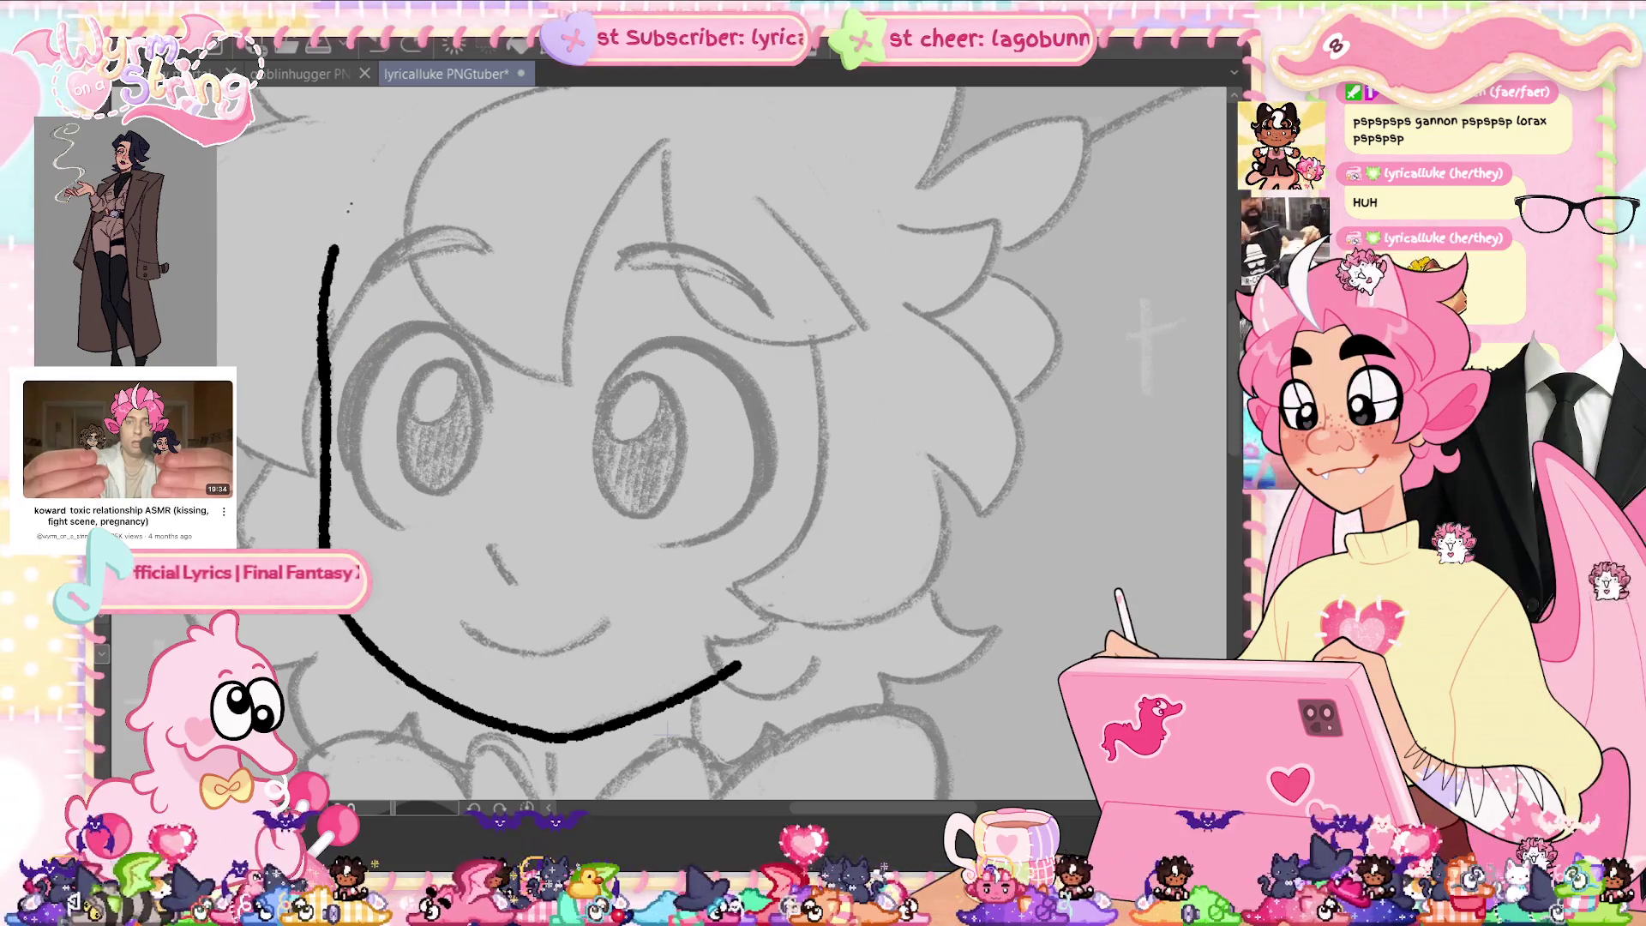
{"action": "key", "text": "ctrl+z"}
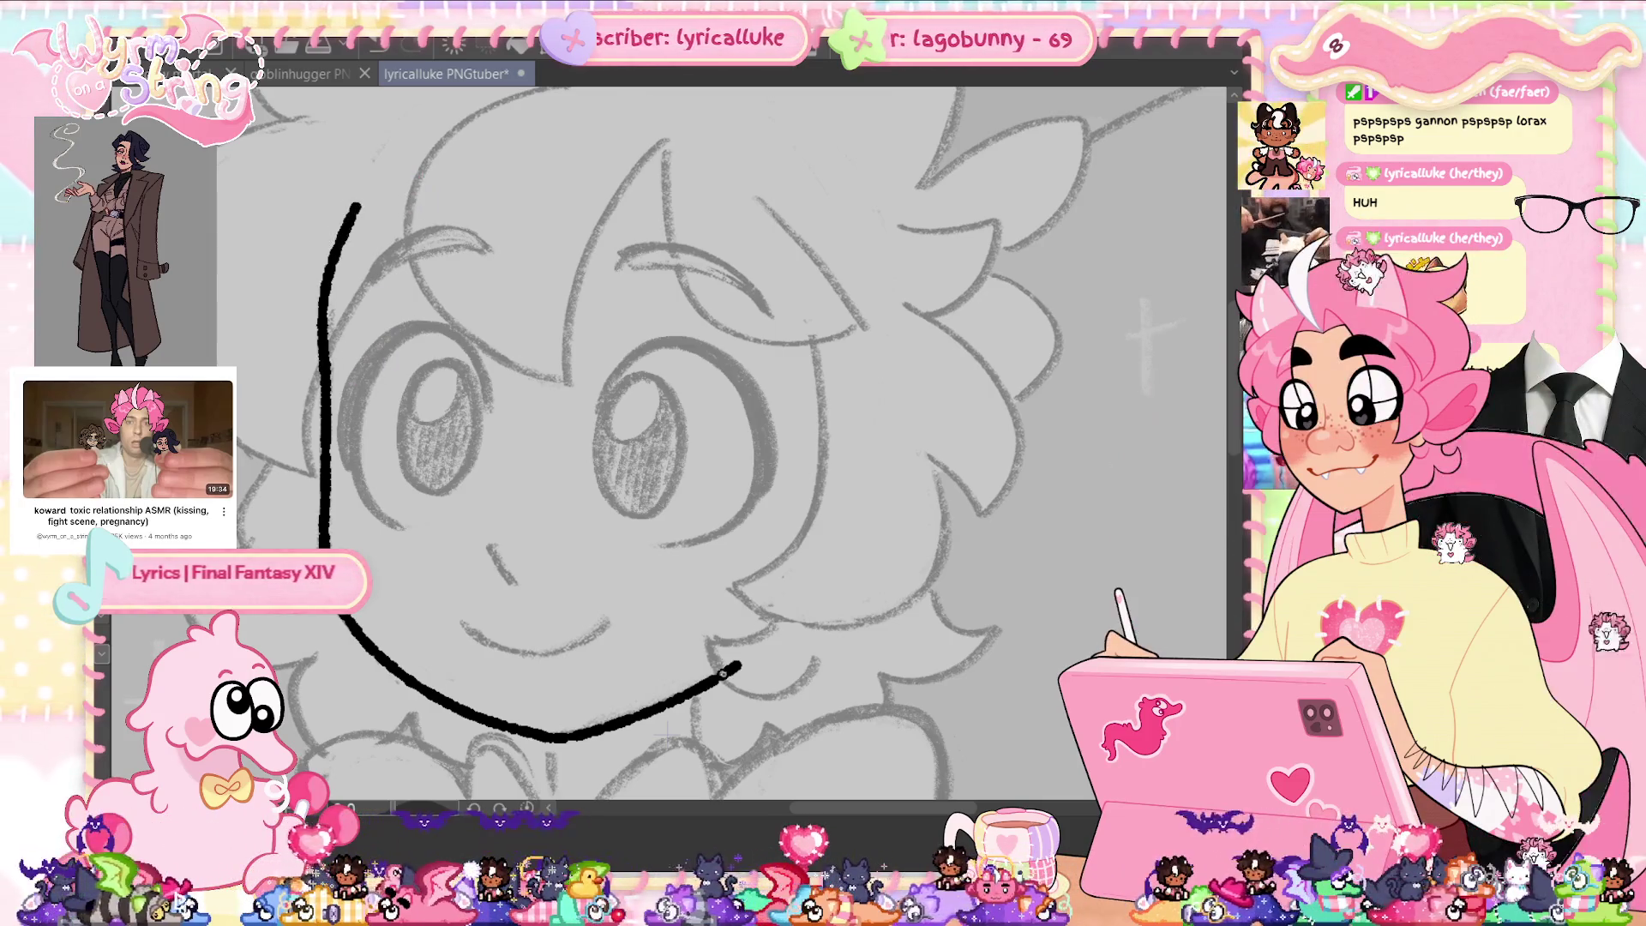
{"action": "left_click_drag", "start_coordinate": [746, 660], "coordinate": [874, 302]}
{"action": "key", "text": "ctrl+z"}
{"action": "left_click_drag", "start_coordinate": [725, 666], "coordinate": [833, 553]}
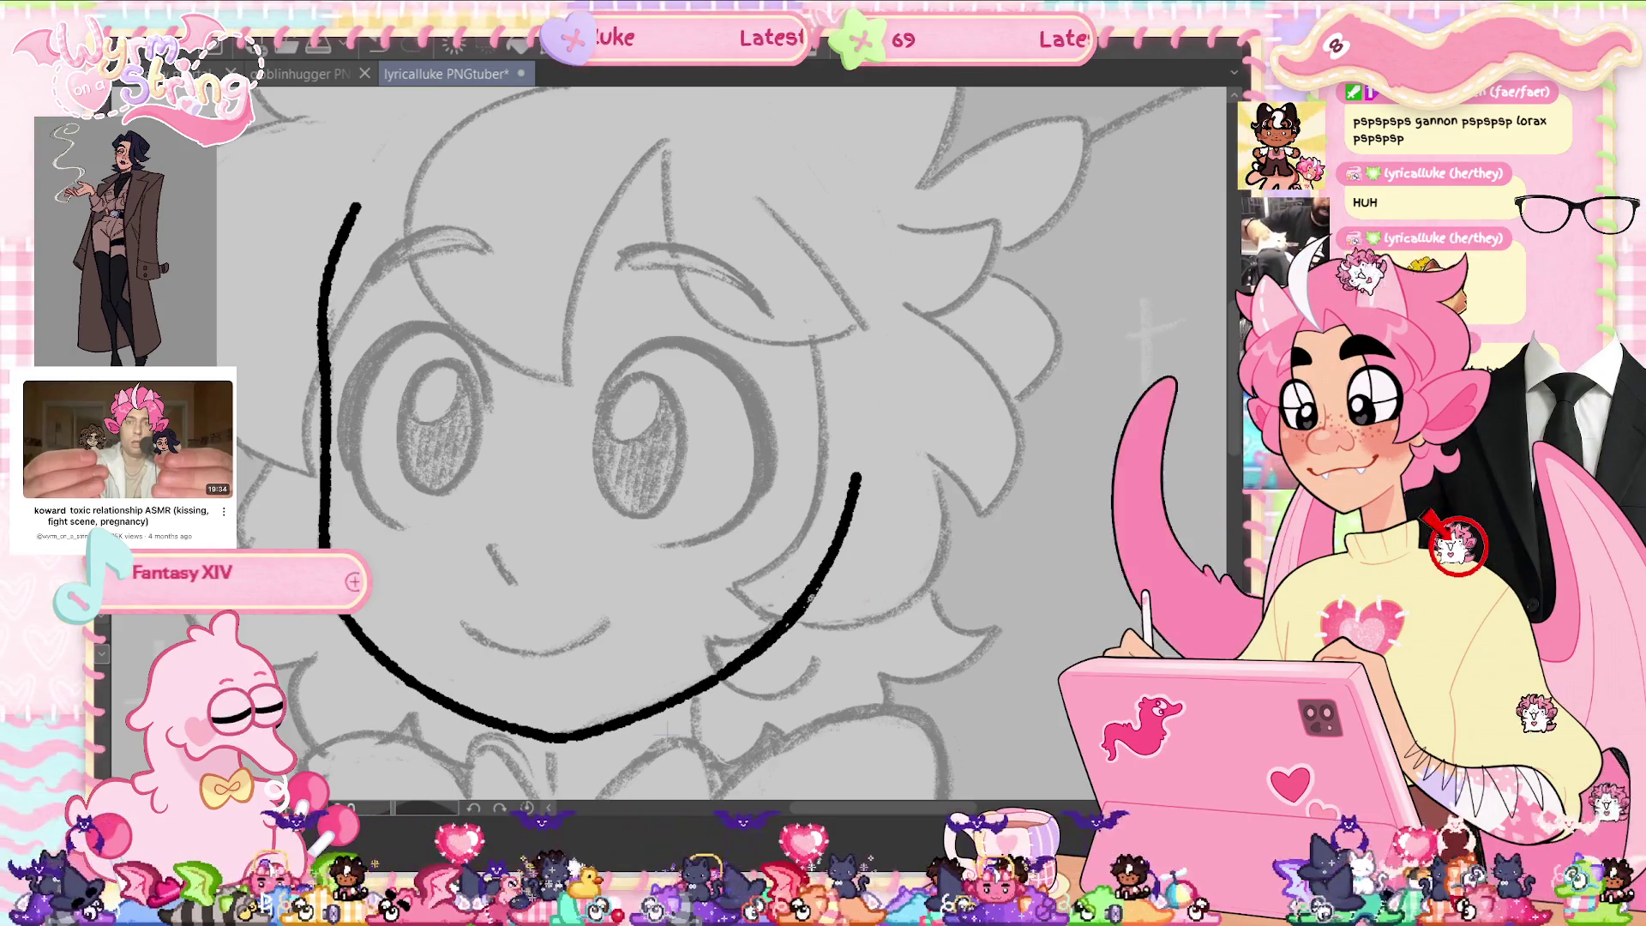
{"action": "key", "text": "ctrl+s"}
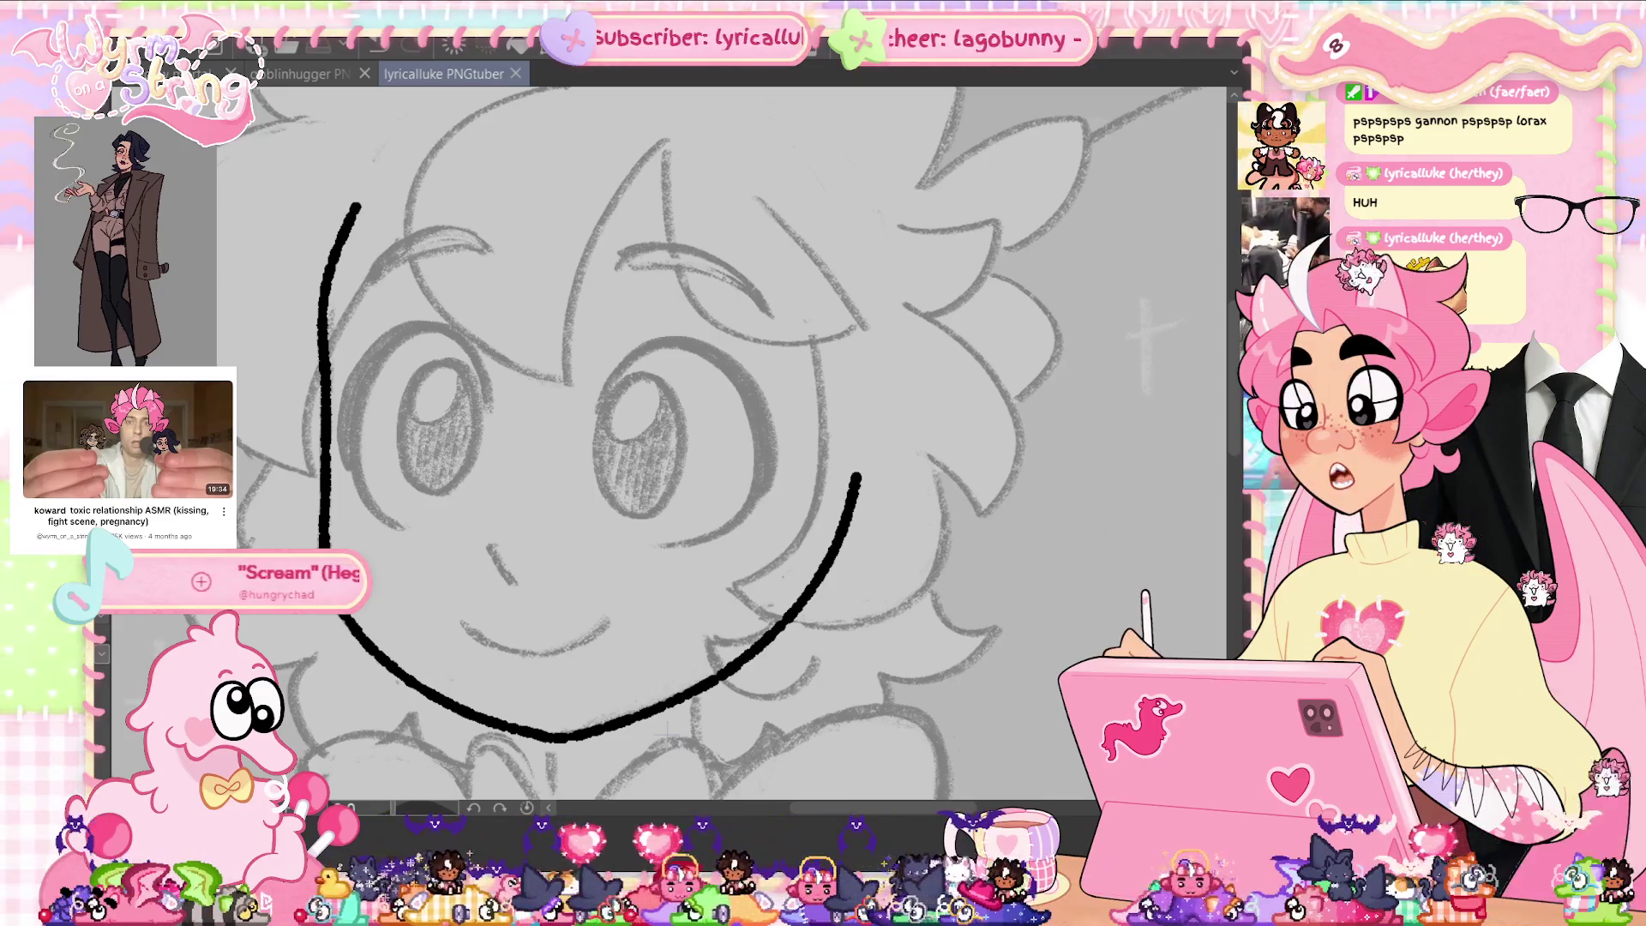
On a new layer, ink the nose, smile, and both cheek lines down to the jaw.
{"action": "right_click", "coordinate": [1130, 335]}
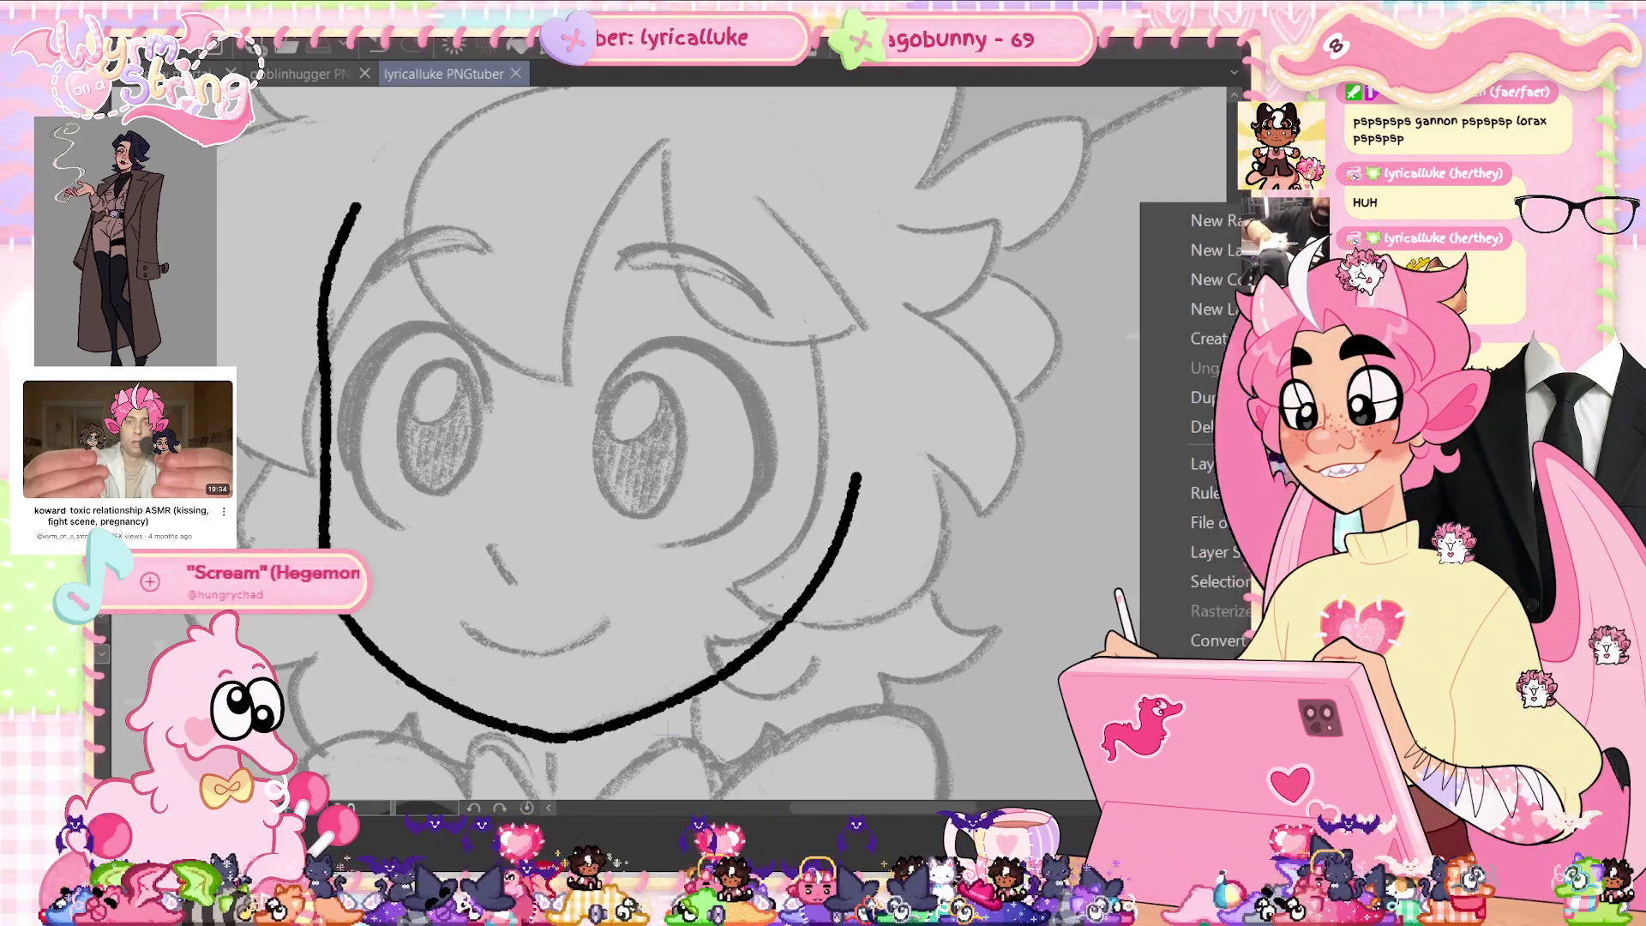
{"action": "left_click", "coordinate": [1149, 339]}
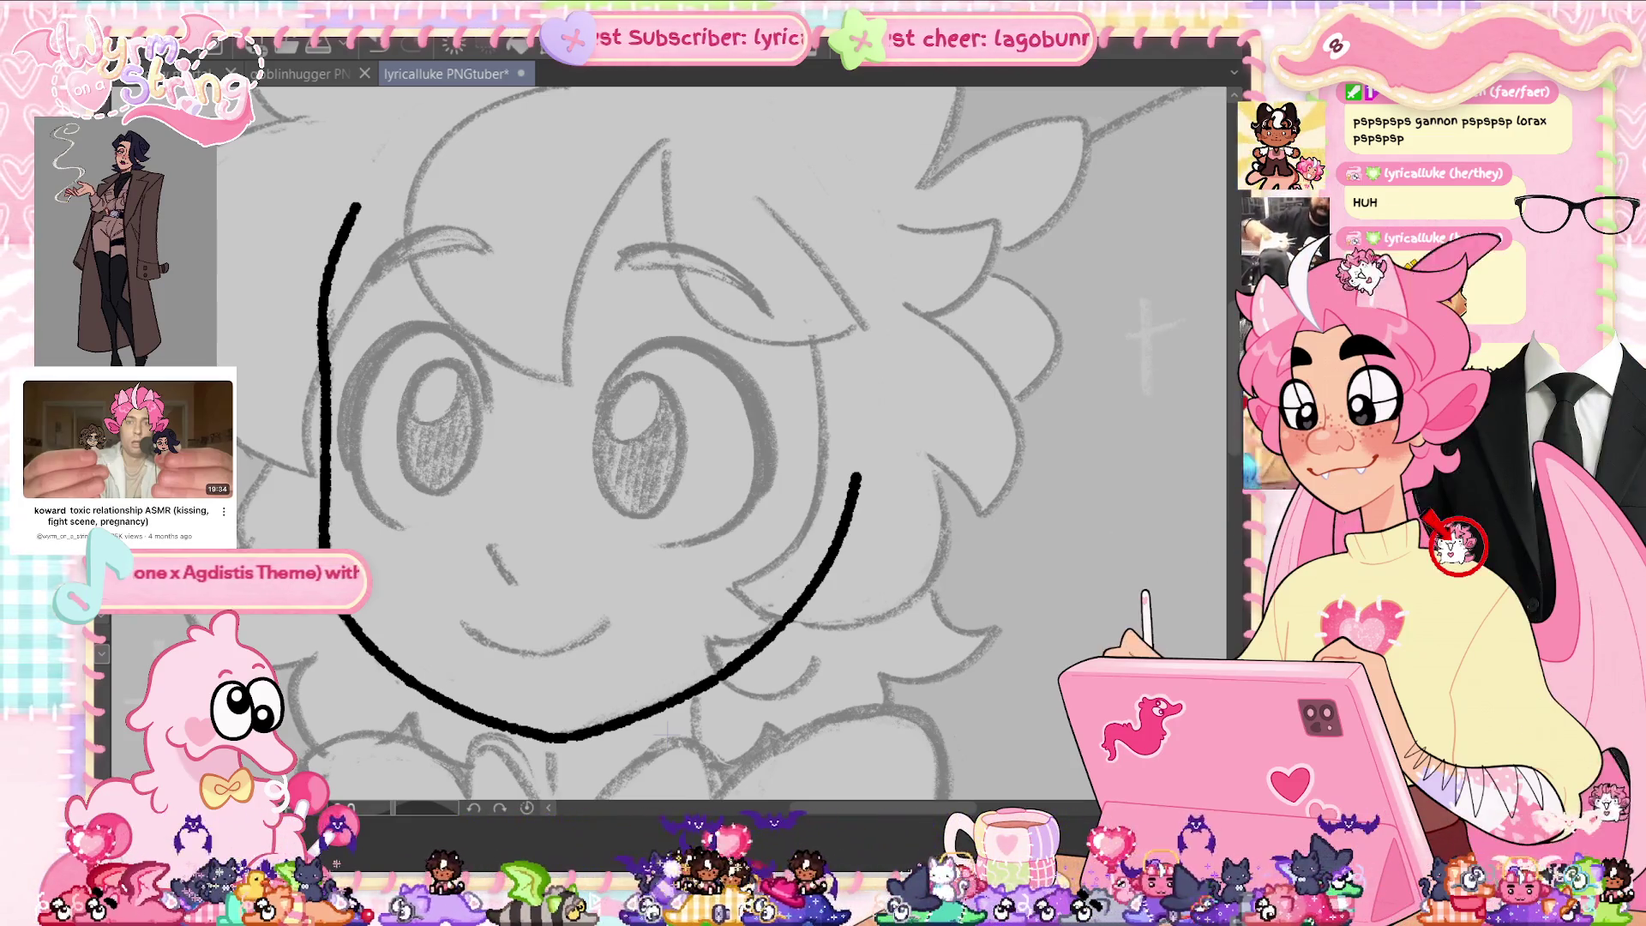
{"action": "left_click_drag", "start_coordinate": [487, 546], "coordinate": [511, 584]}
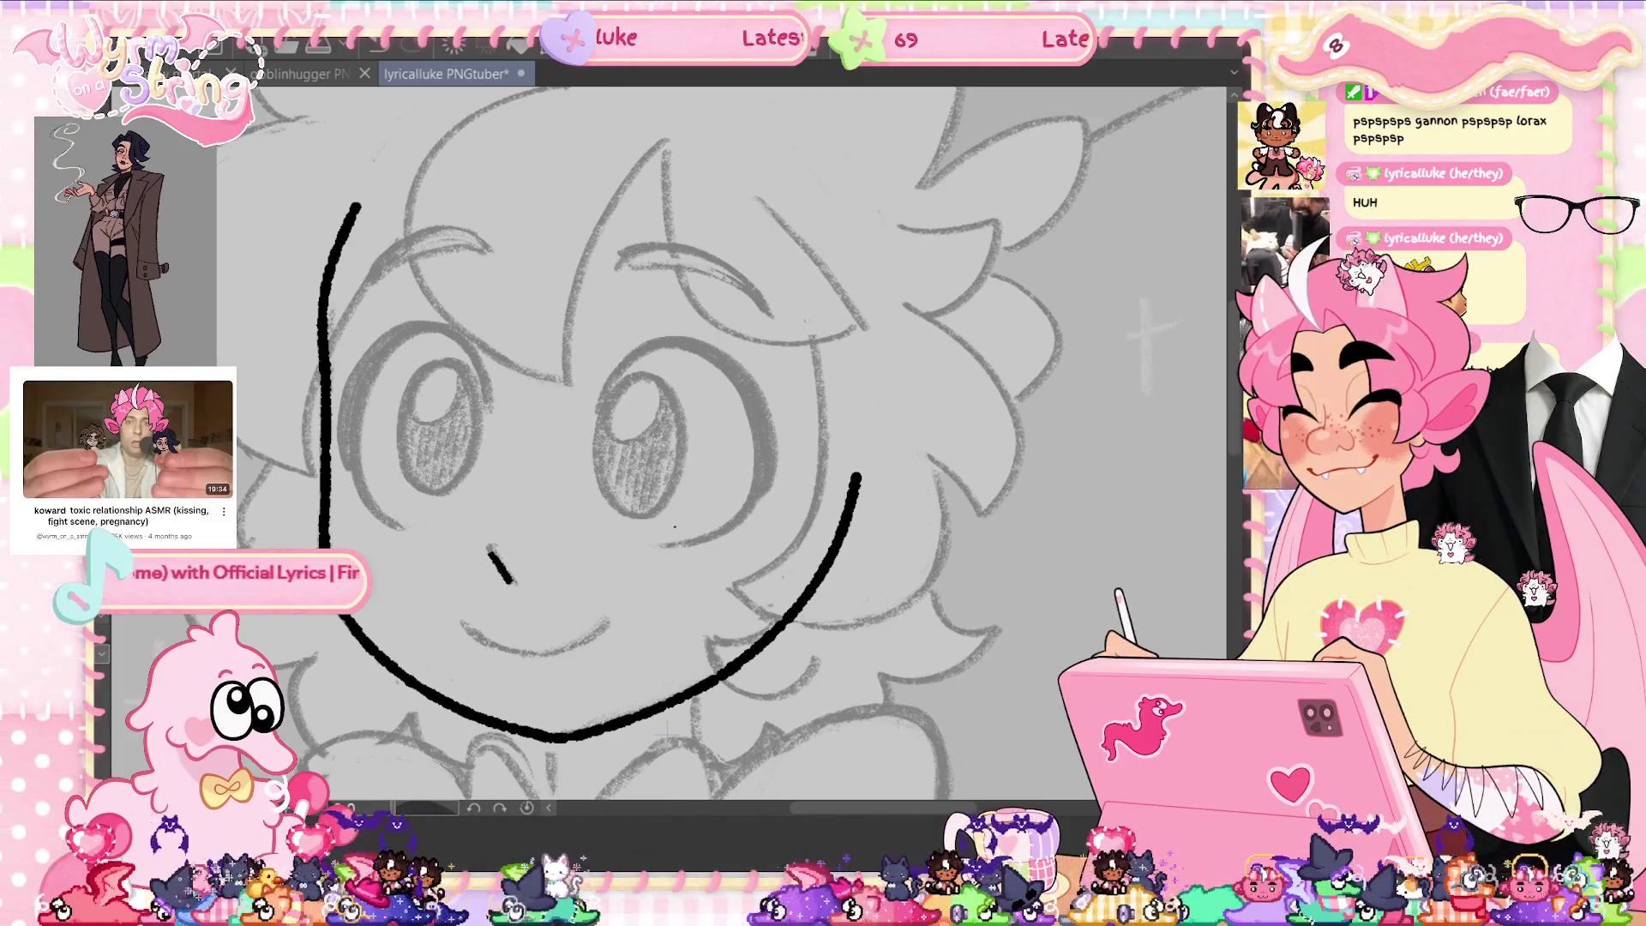
{"action": "mouse_move", "coordinate": [462, 627]}
{"action": "left_mouse_down"}
{"action": "mouse_move", "coordinate": [599, 633]}
{"action": "mouse_move", "coordinate": [729, 515]}
{"action": "left_mouse_up"}
{"action": "mouse_move", "coordinate": [402, 361]}
{"action": "left_mouse_down"}
{"action": "mouse_move", "coordinate": [433, 463]}
{"action": "mouse_move", "coordinate": [488, 491]}
{"action": "left_mouse_up"}
{"action": "left_click", "coordinate": [526, 811]}
{"action": "left_click_drag", "start_coordinate": [854, 476], "coordinate": [739, 647]}
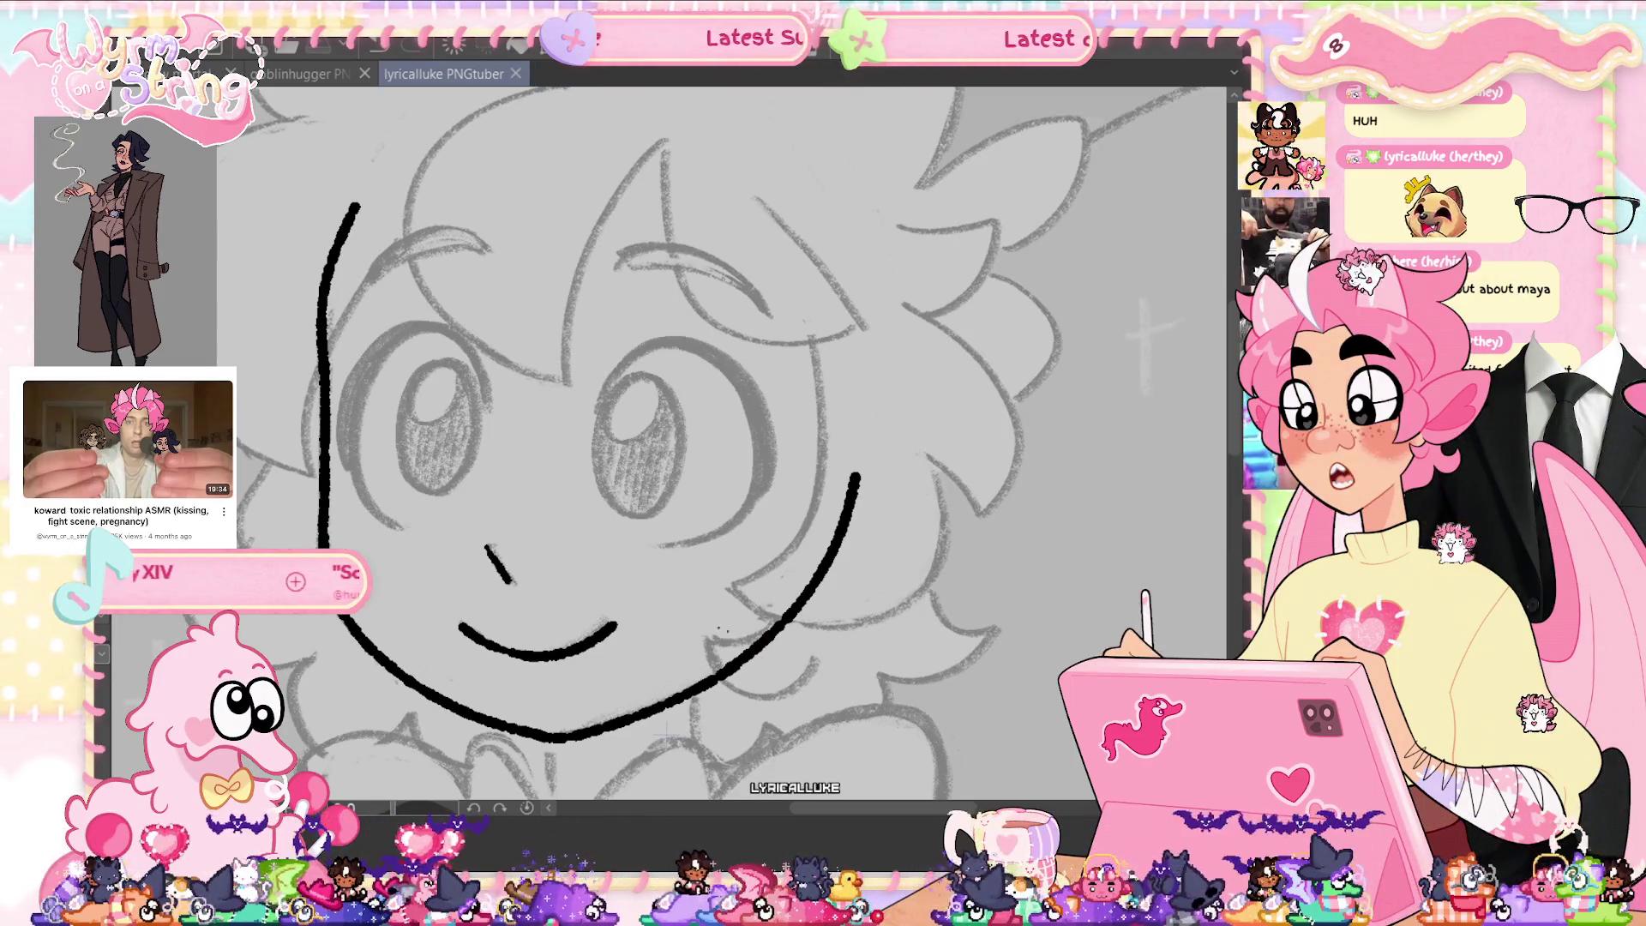
{"action": "right_click", "coordinate": [1193, 202]}
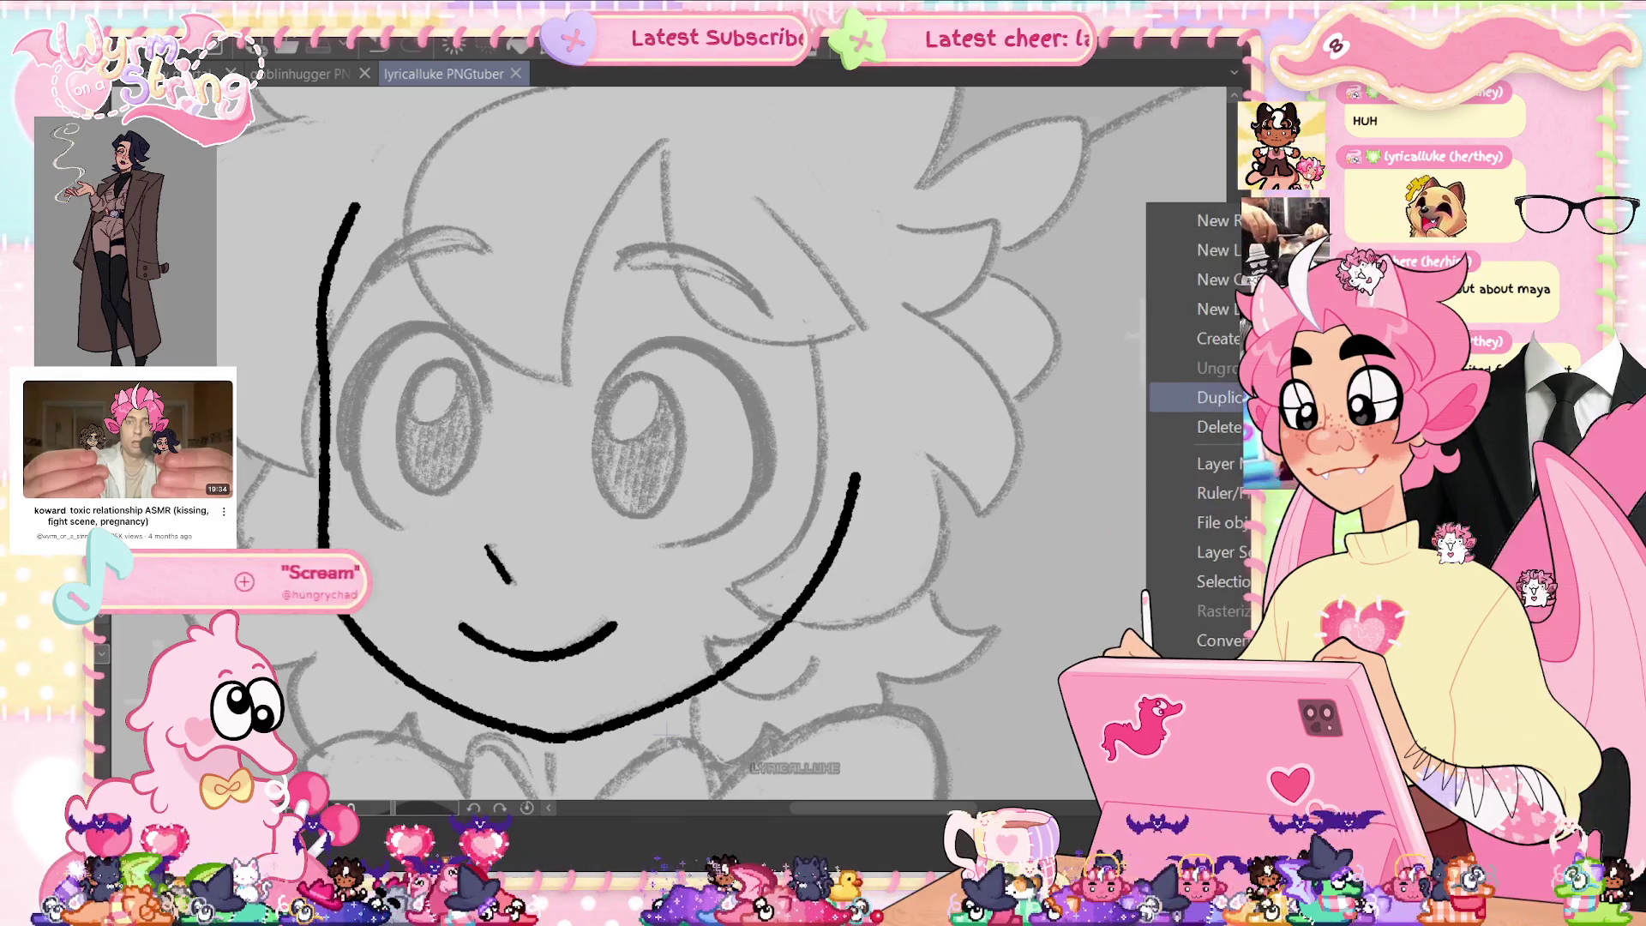
Duplicate the inked face layer, save the lyricalluke file, and open the goblinhugger PNGtuber.
{"action": "left_click", "coordinate": [1213, 340]}
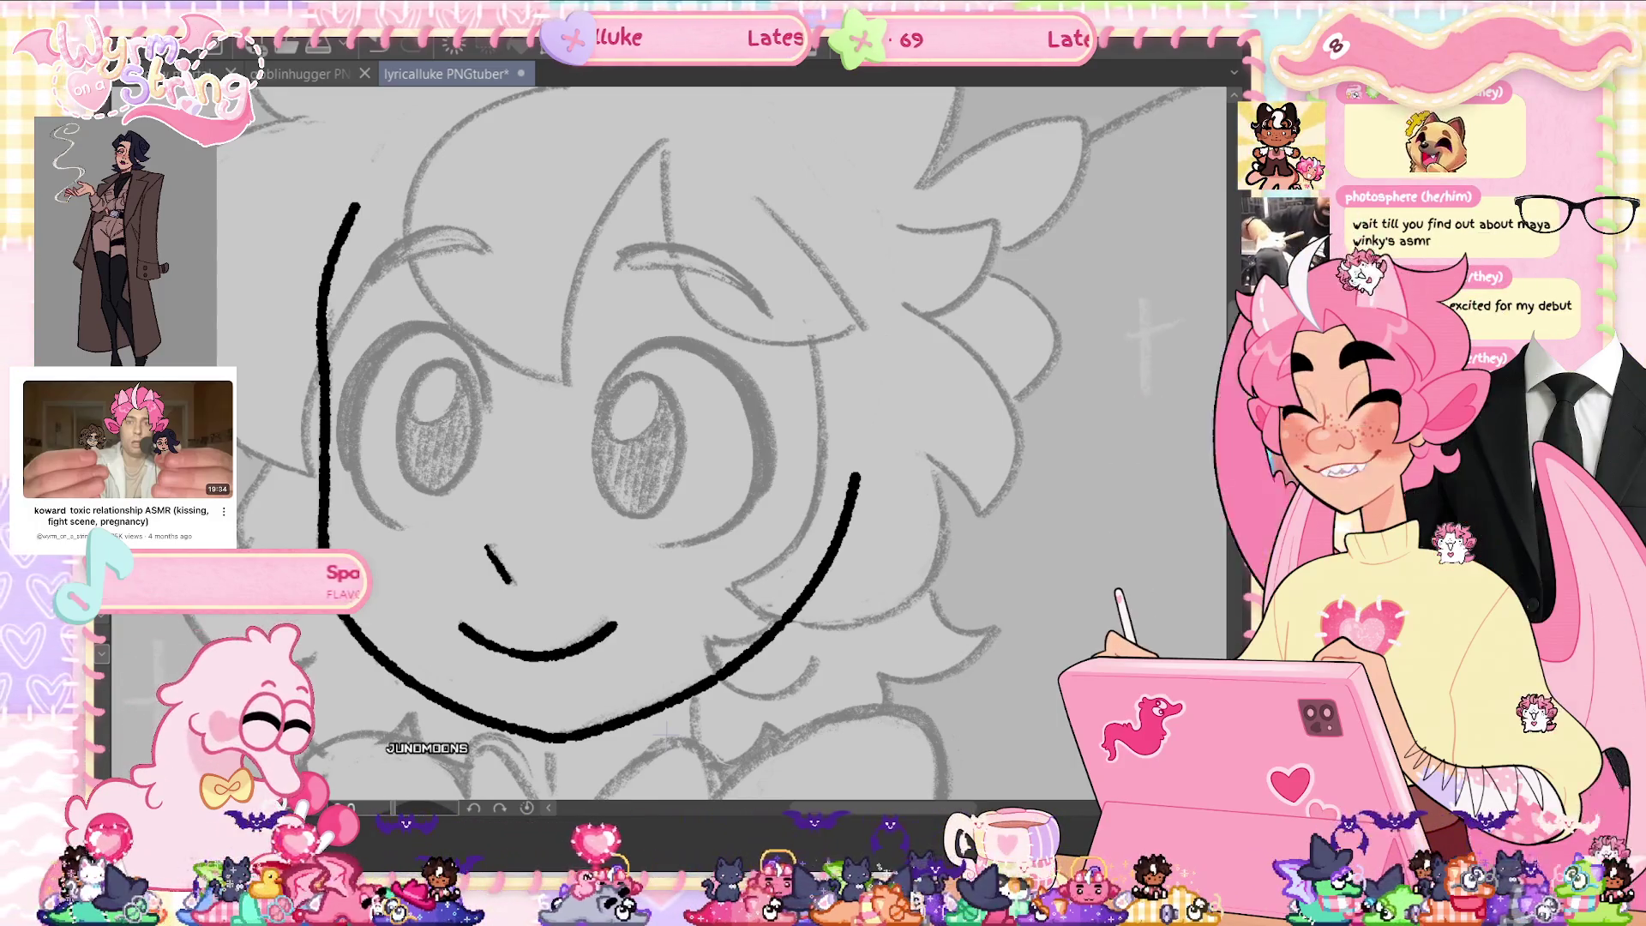
{"action": "key", "text": "ctrl+s"}
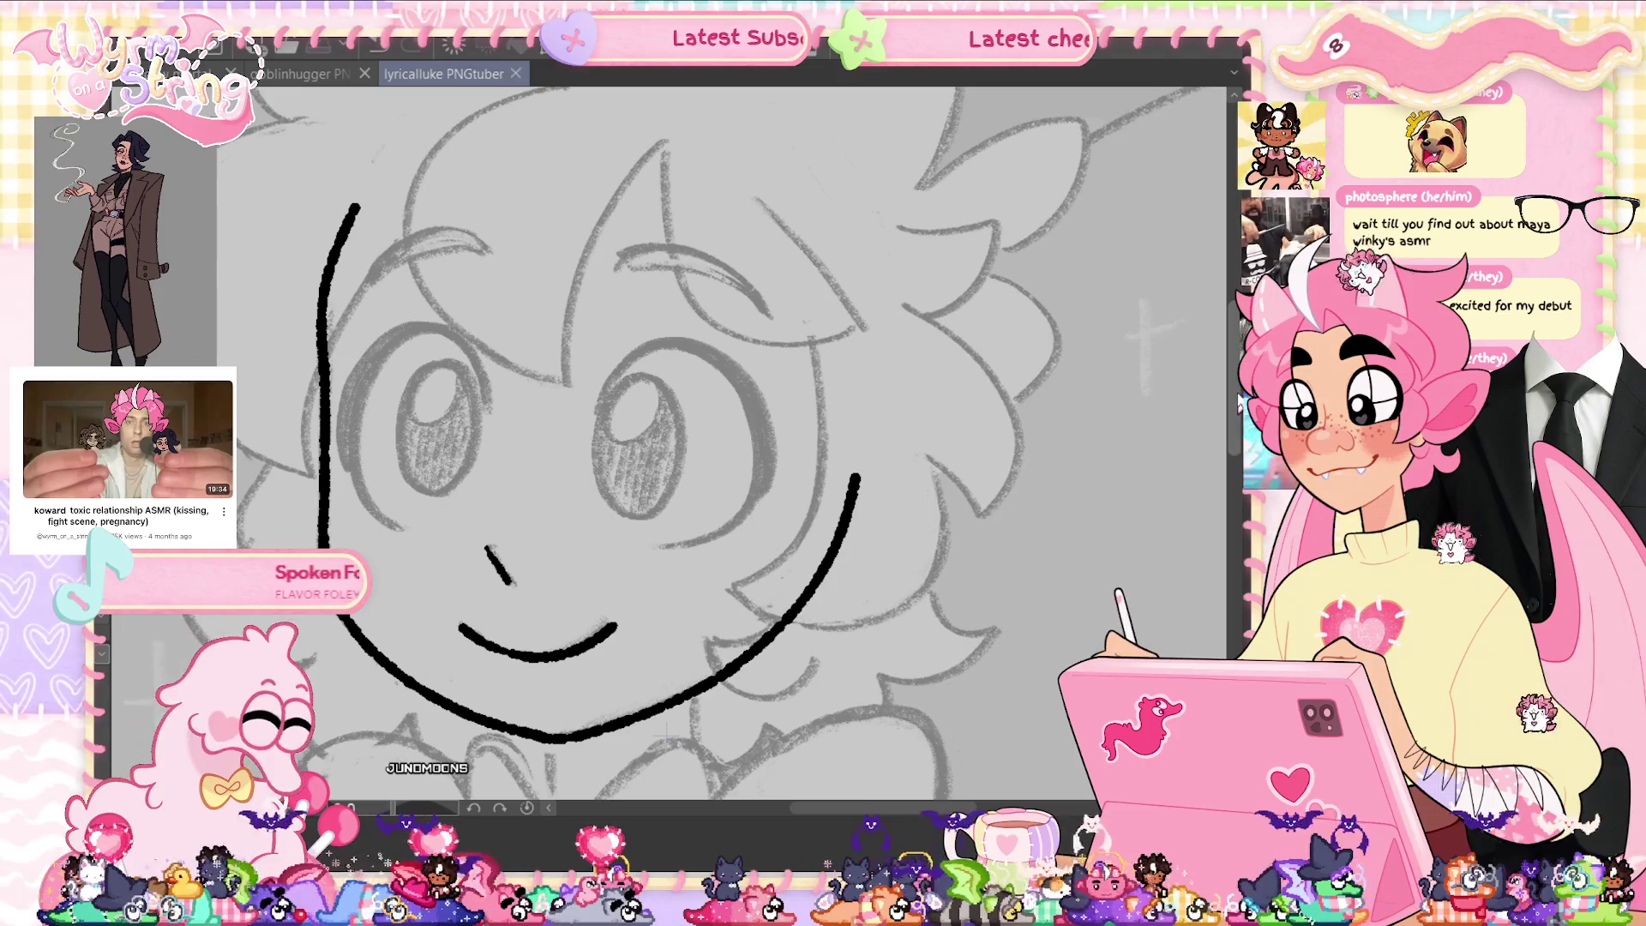
{"action": "left_click", "coordinate": [302, 76]}
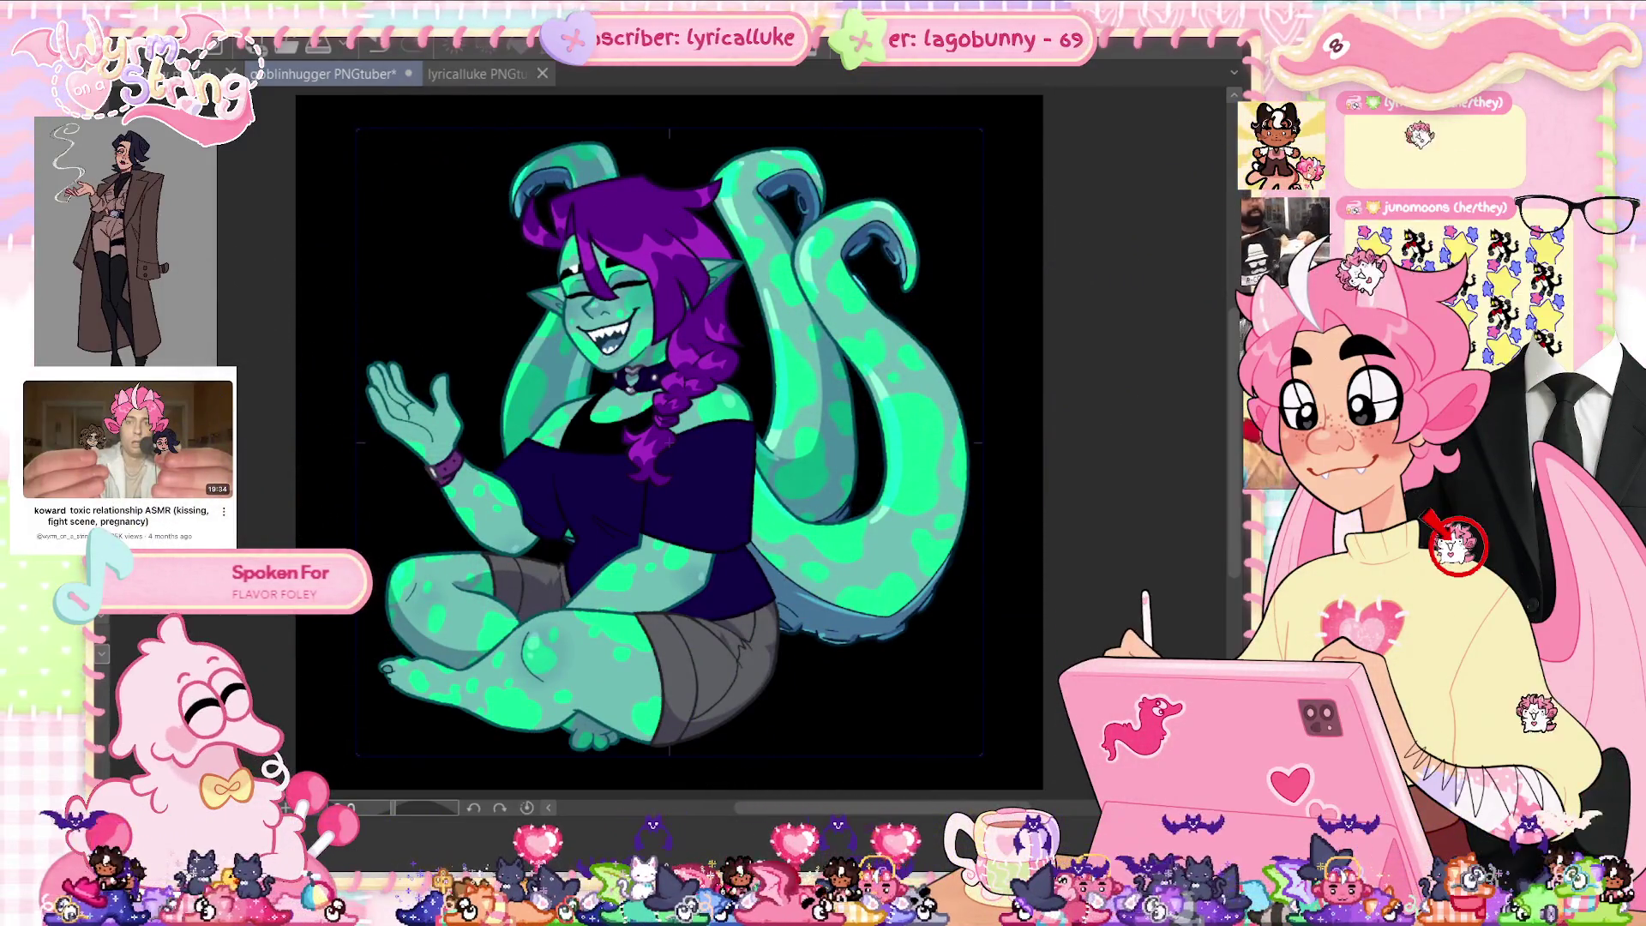
{"action": "left_click", "coordinate": [476, 74]}
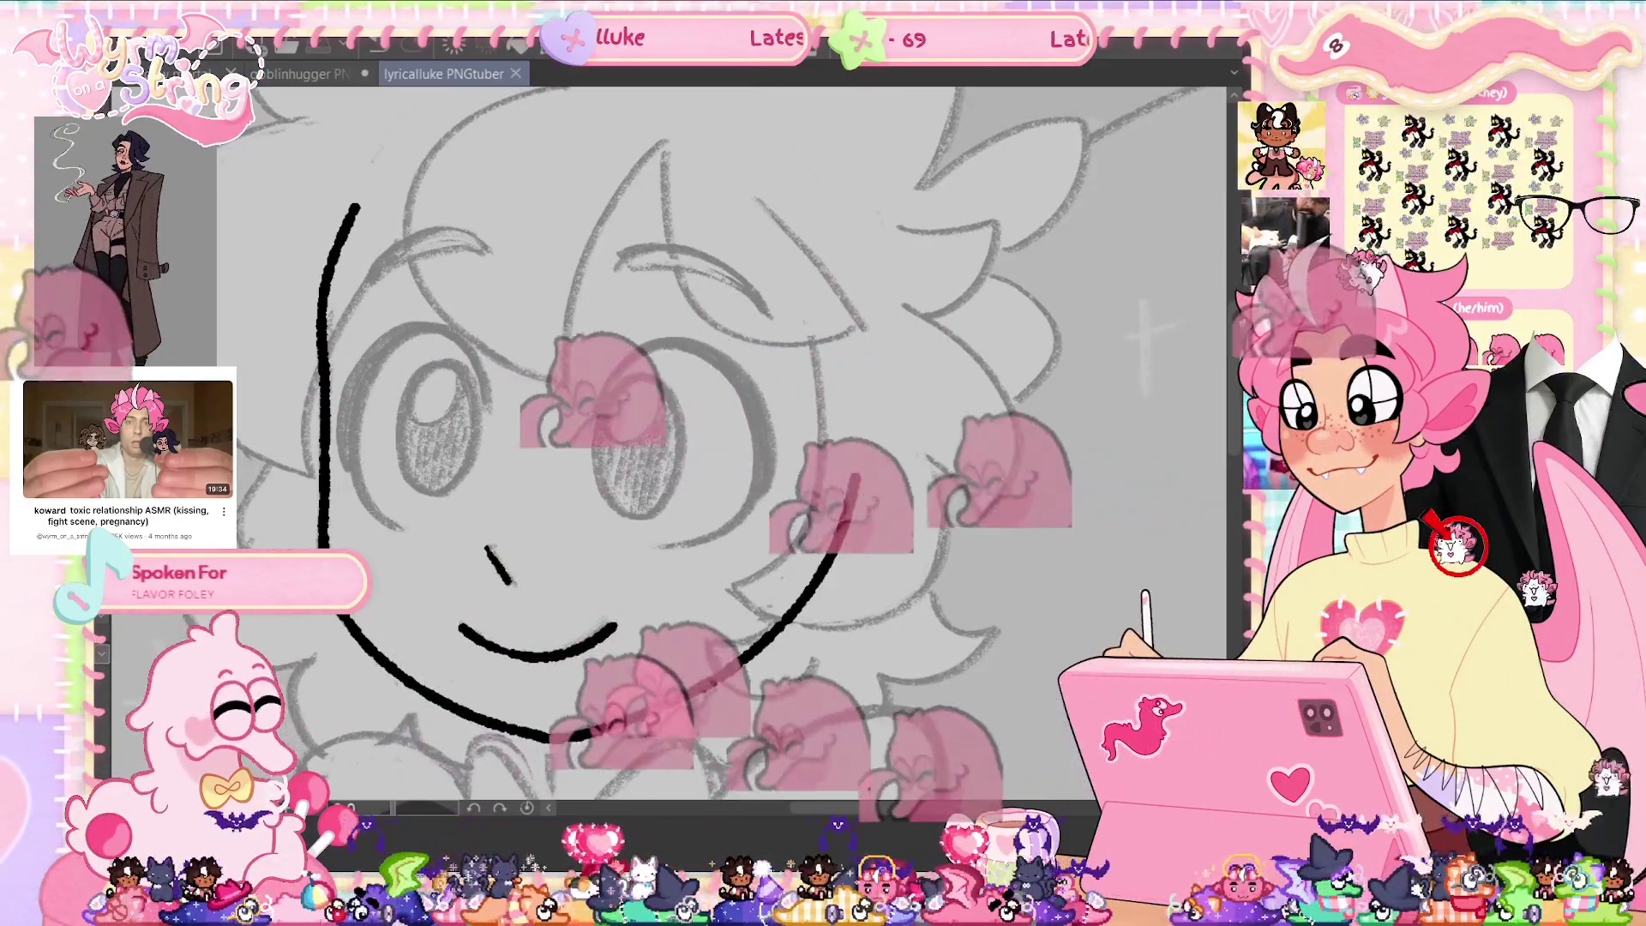
{"action": "left_click", "coordinate": [607, 401]}
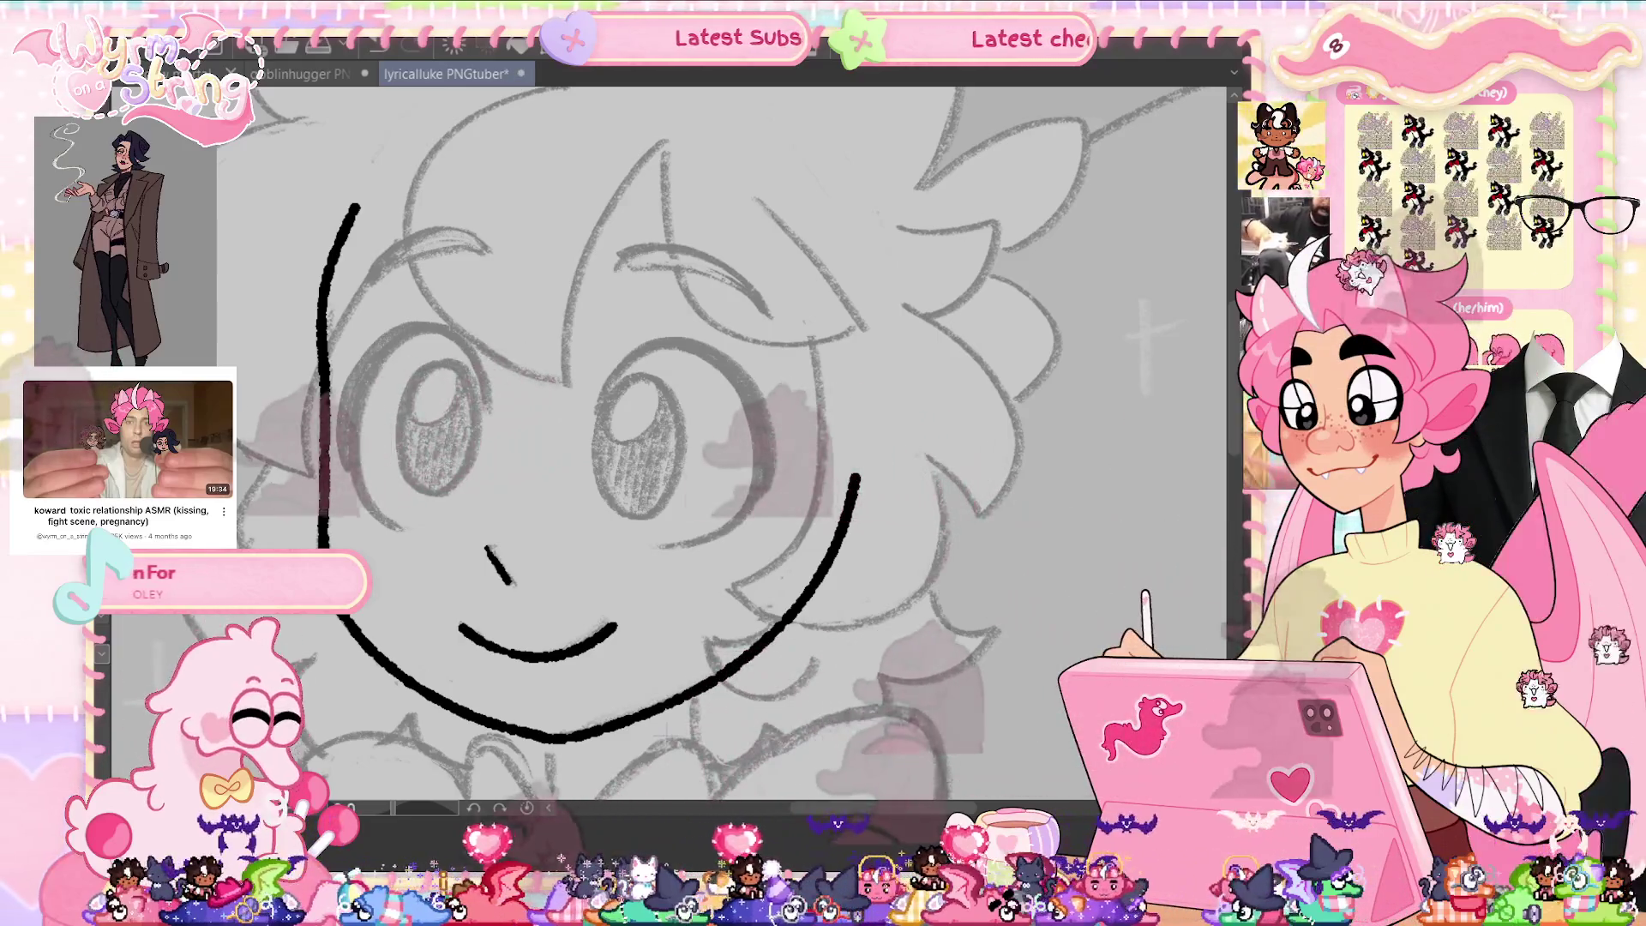
{"action": "mouse_move", "coordinate": [596, 408]}
{"action": "left_mouse_down"}
{"action": "mouse_move", "coordinate": [748, 403]}
{"action": "mouse_move", "coordinate": [755, 503]}
{"action": "left_mouse_up"}
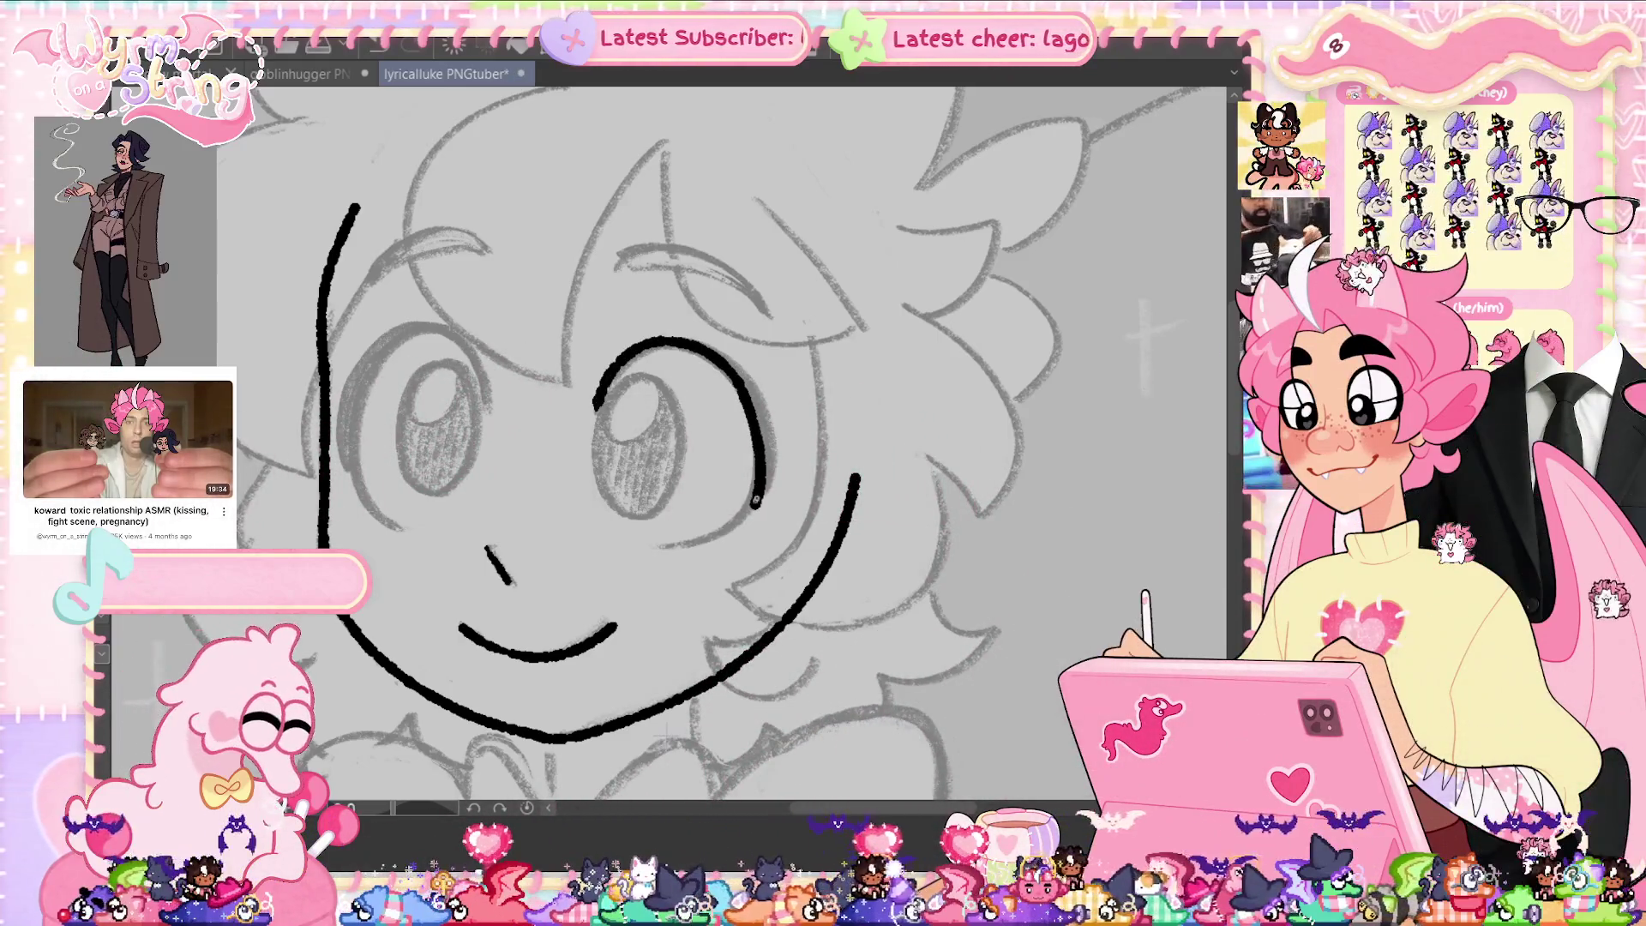
With the canvas rotated, ink and thicken the left eye curve, redrawing one misplaced stroke.
{"action": "mouse_move", "coordinate": [601, 429]}
{"action": "left_mouse_down"}
{"action": "mouse_move", "coordinate": [549, 480]}
{"action": "mouse_move", "coordinate": [571, 434]}
{"action": "left_mouse_up"}
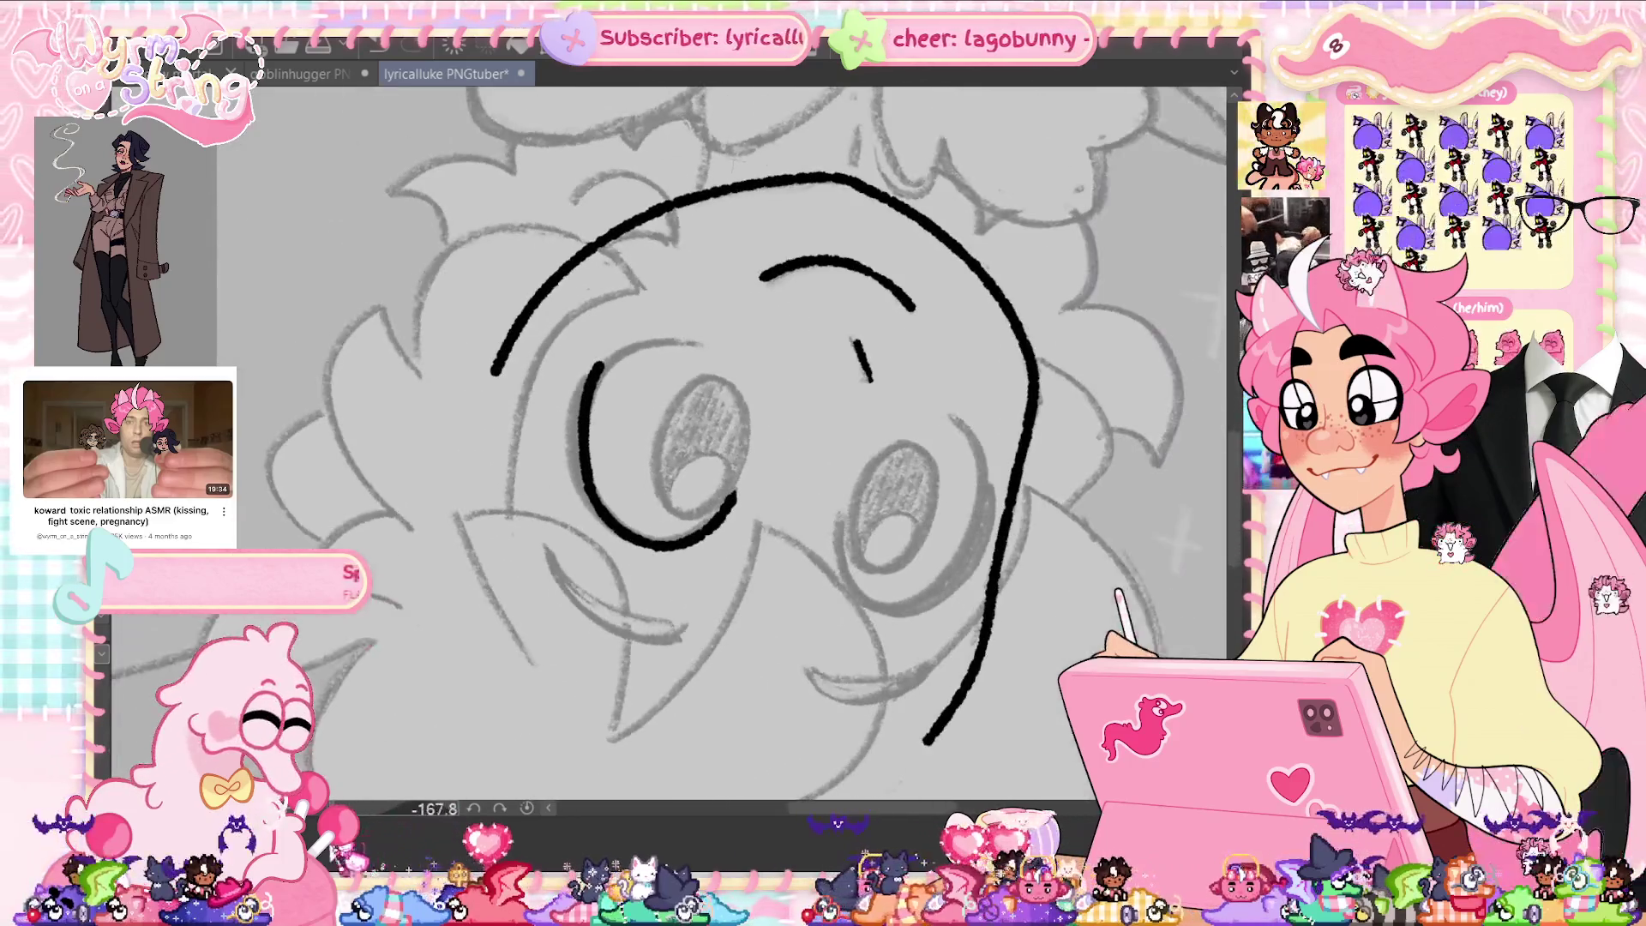
{"action": "scroll", "coordinate": [729, 309], "scroll_direction": "up", "scroll_amount": 2}
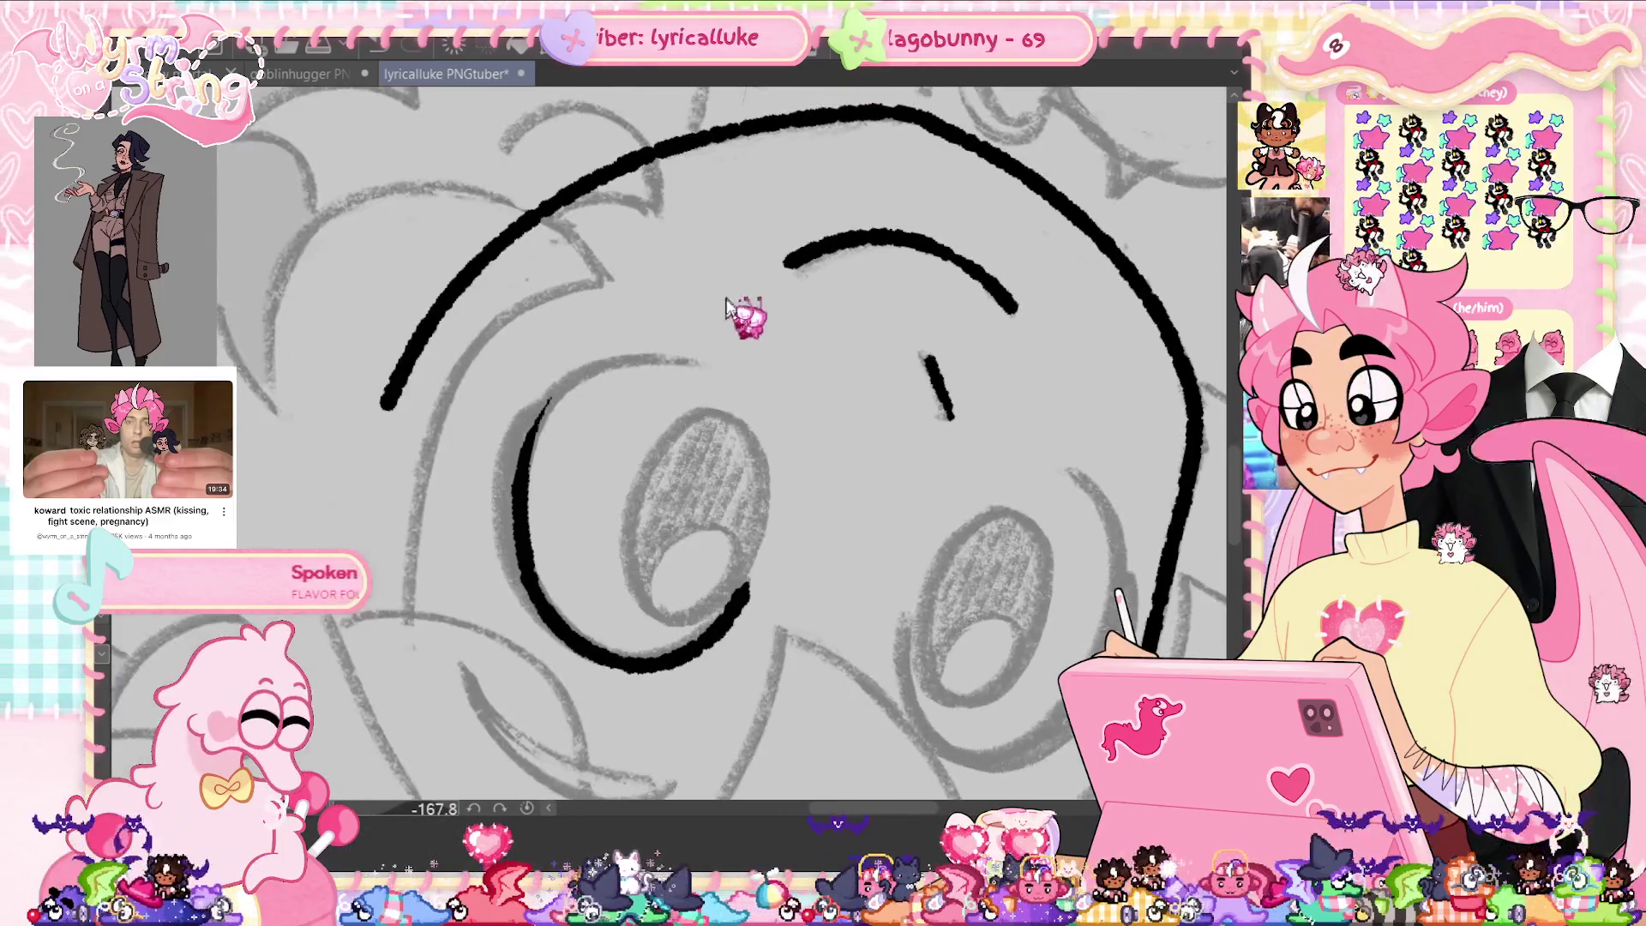
{"action": "left_click_drag", "start_coordinate": [639, 365], "coordinate": [514, 485]}
{"action": "key", "text": "ctrl+z"}
{"action": "mouse_move", "coordinate": [695, 361]}
{"action": "left_mouse_down"}
{"action": "mouse_move", "coordinate": [540, 411]}
{"action": "mouse_move", "coordinate": [519, 493]}
{"action": "left_mouse_up"}
{"action": "left_click_drag", "start_coordinate": [540, 403], "coordinate": [500, 539]}
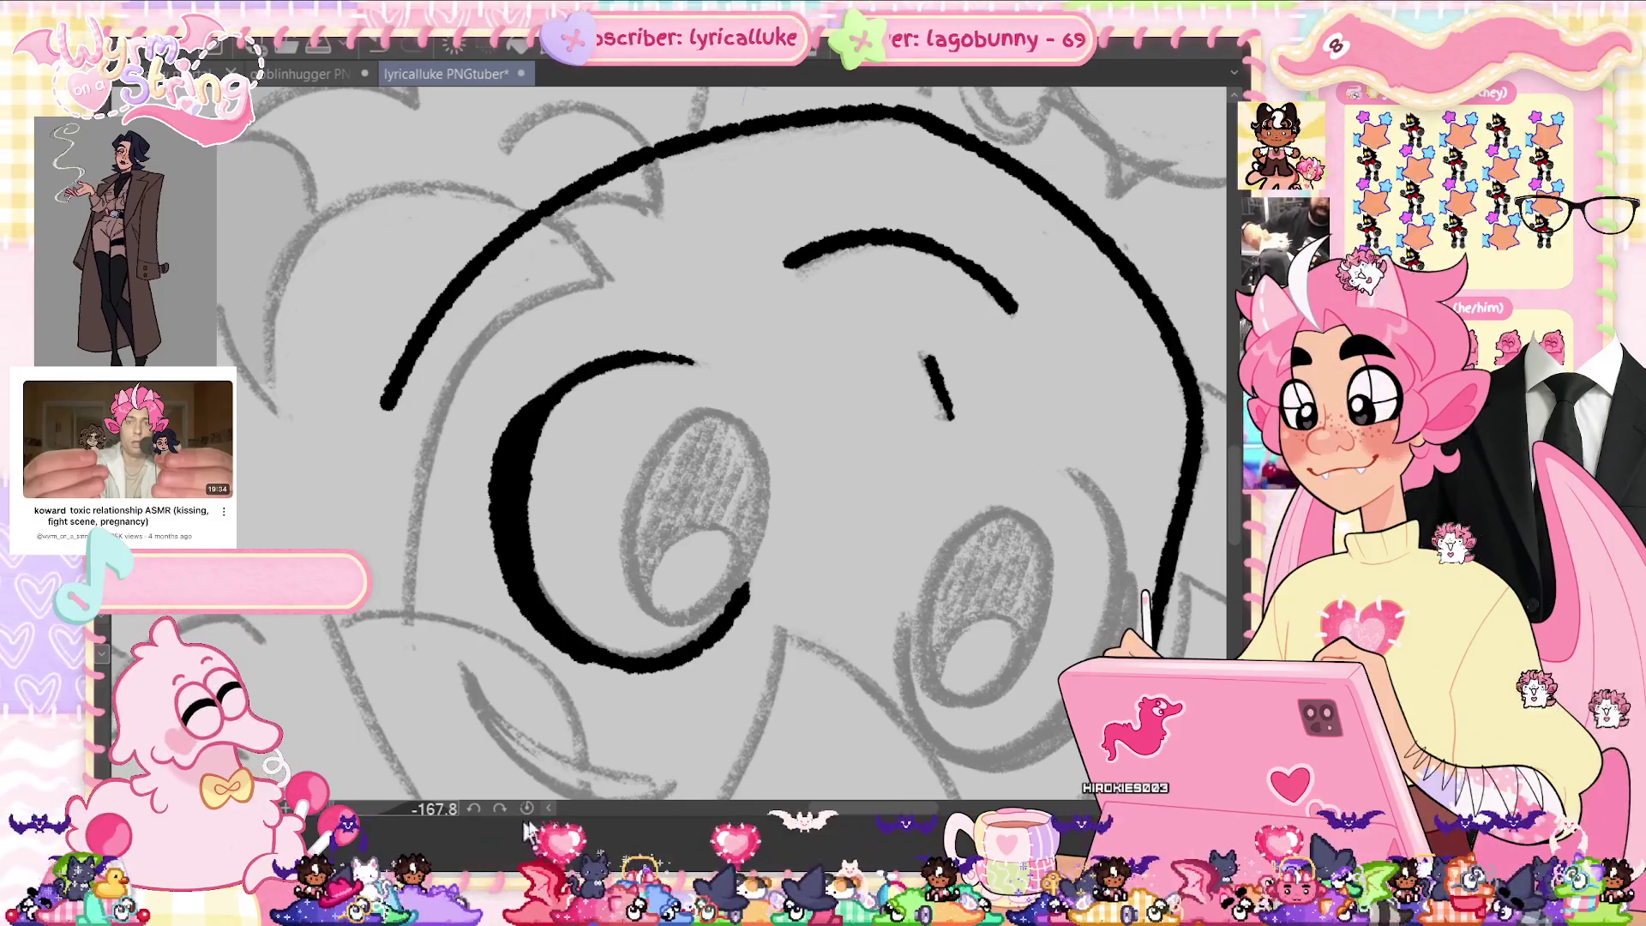
{"action": "left_click", "coordinate": [526, 809]}
{"action": "left_click_drag", "start_coordinate": [668, 446], "coordinate": [634, 378]}
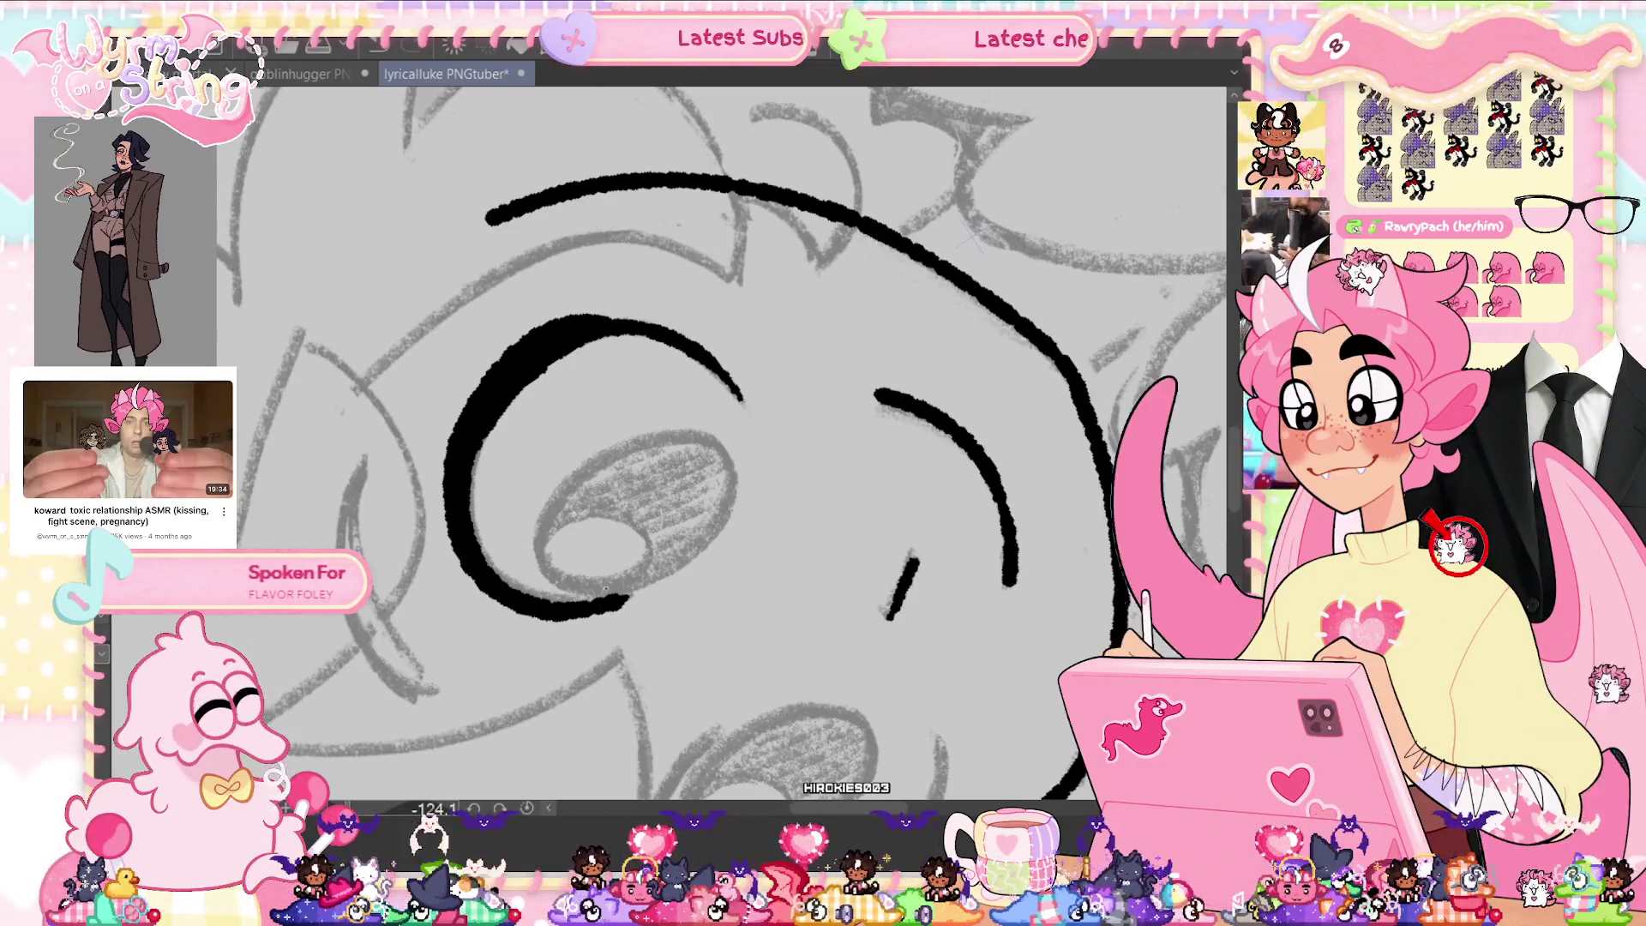
Return the canvas view upright, save the lyricalluke PNGtuber file, and straighten the view again.
{"action": "key", "text": "ctrl+@"}
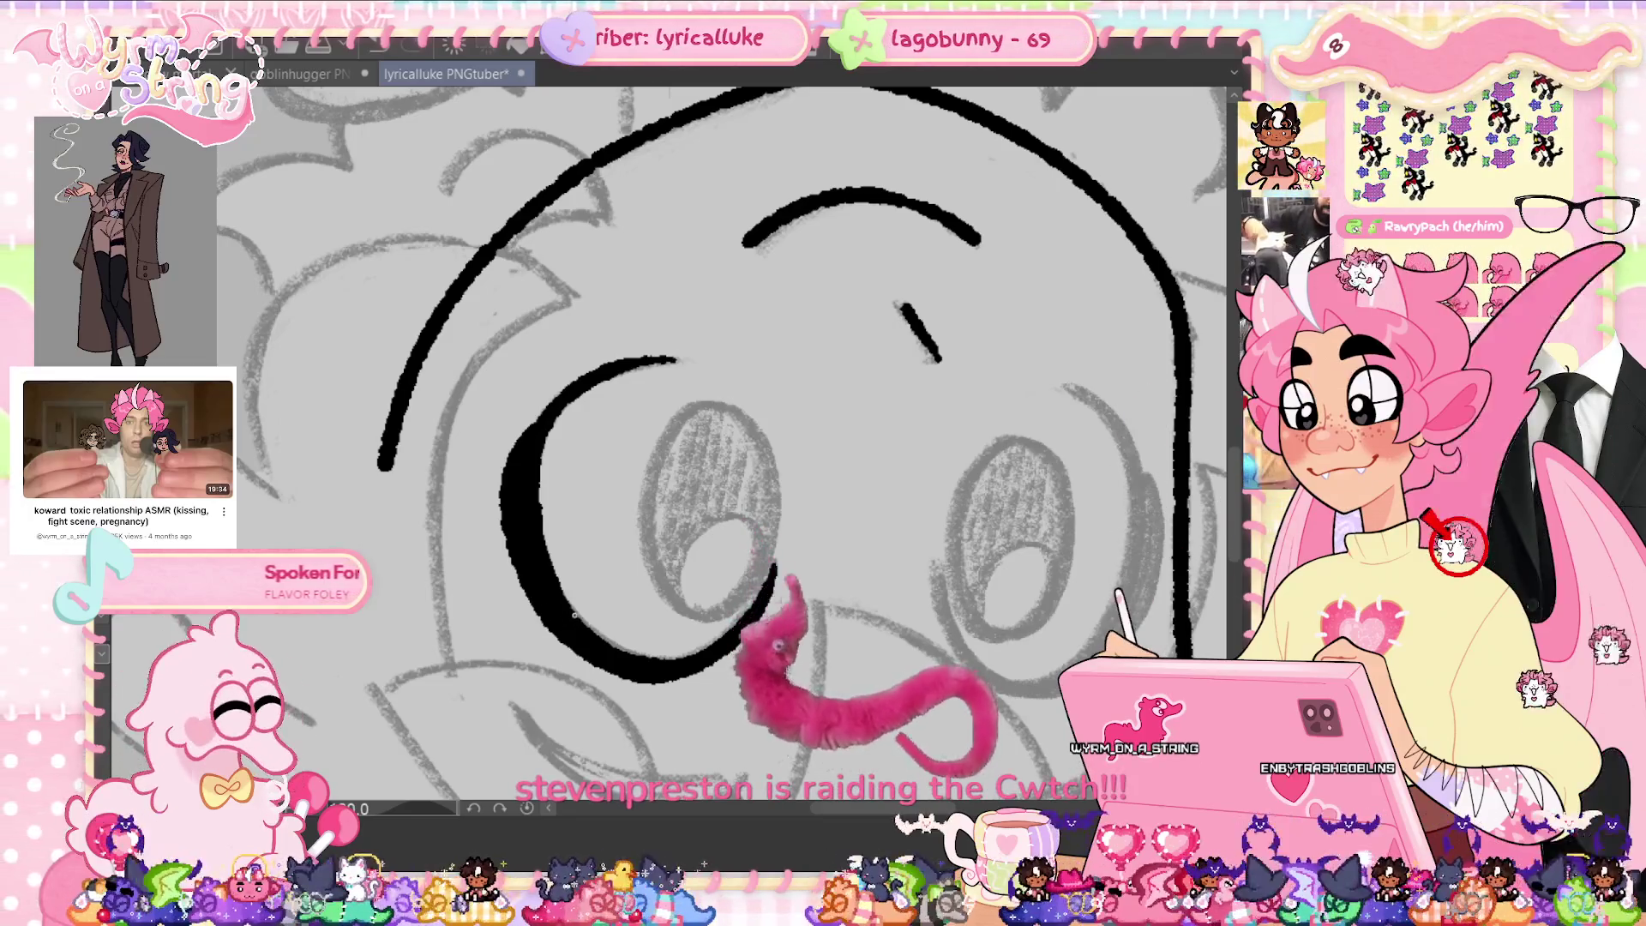
{"action": "key", "text": "ctrl+s"}
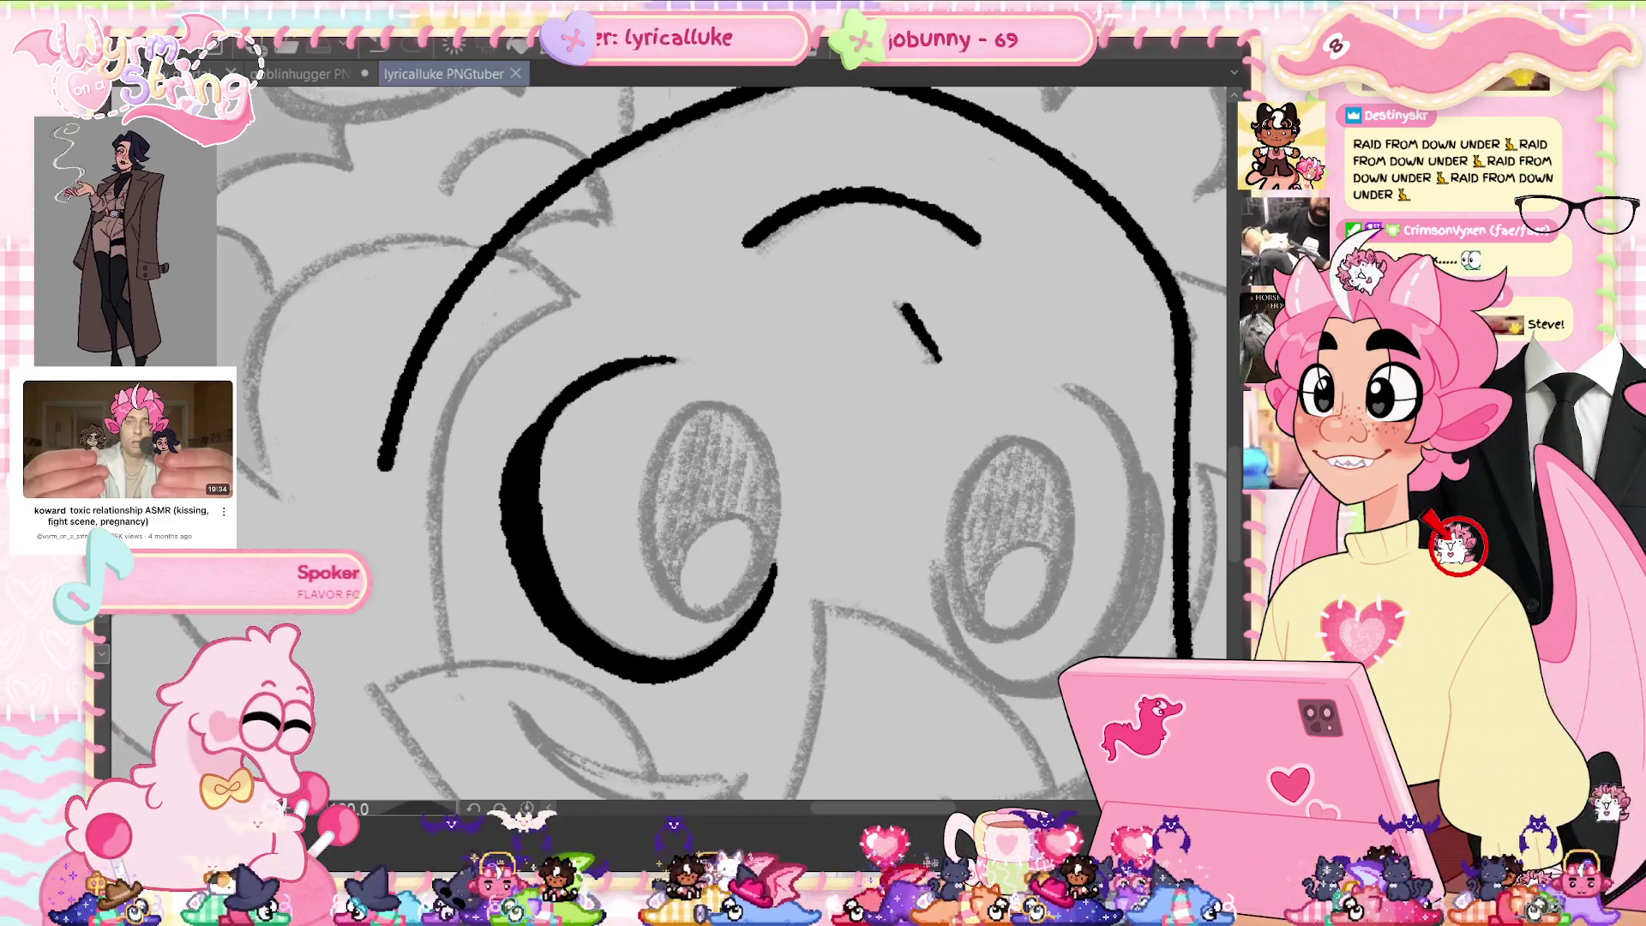
{"action": "key", "text": "ctrl+at"}
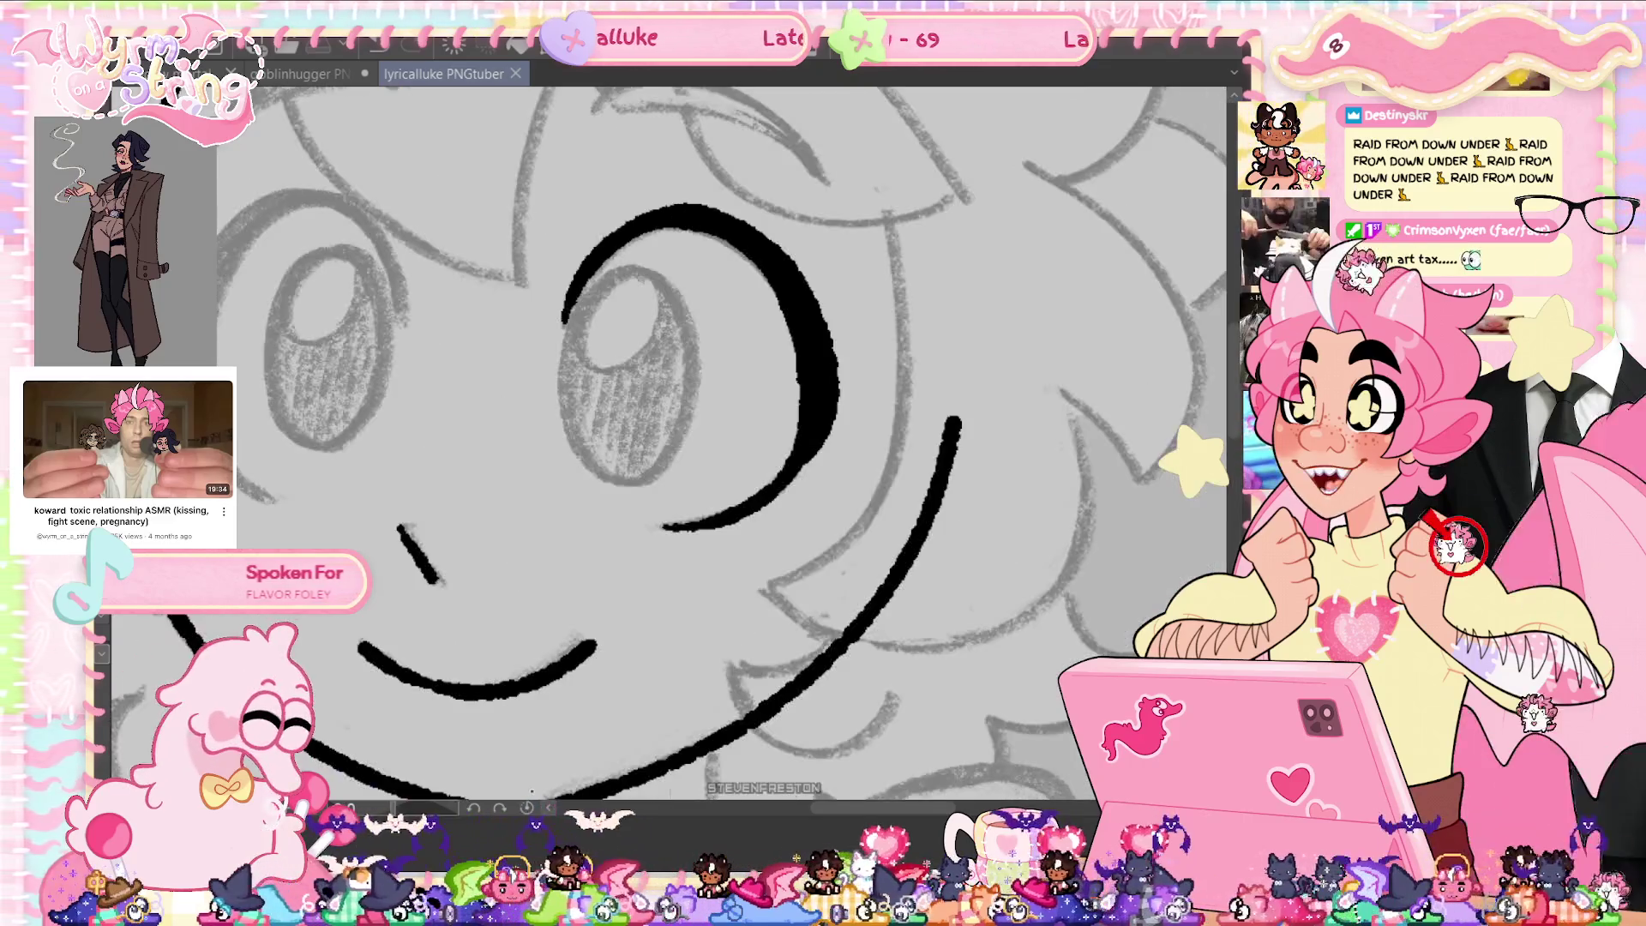
Fit the whole fairy sketch in the window, glance at the goblinhugger artwork, and return.
{"action": "key", "text": "ctrl+0"}
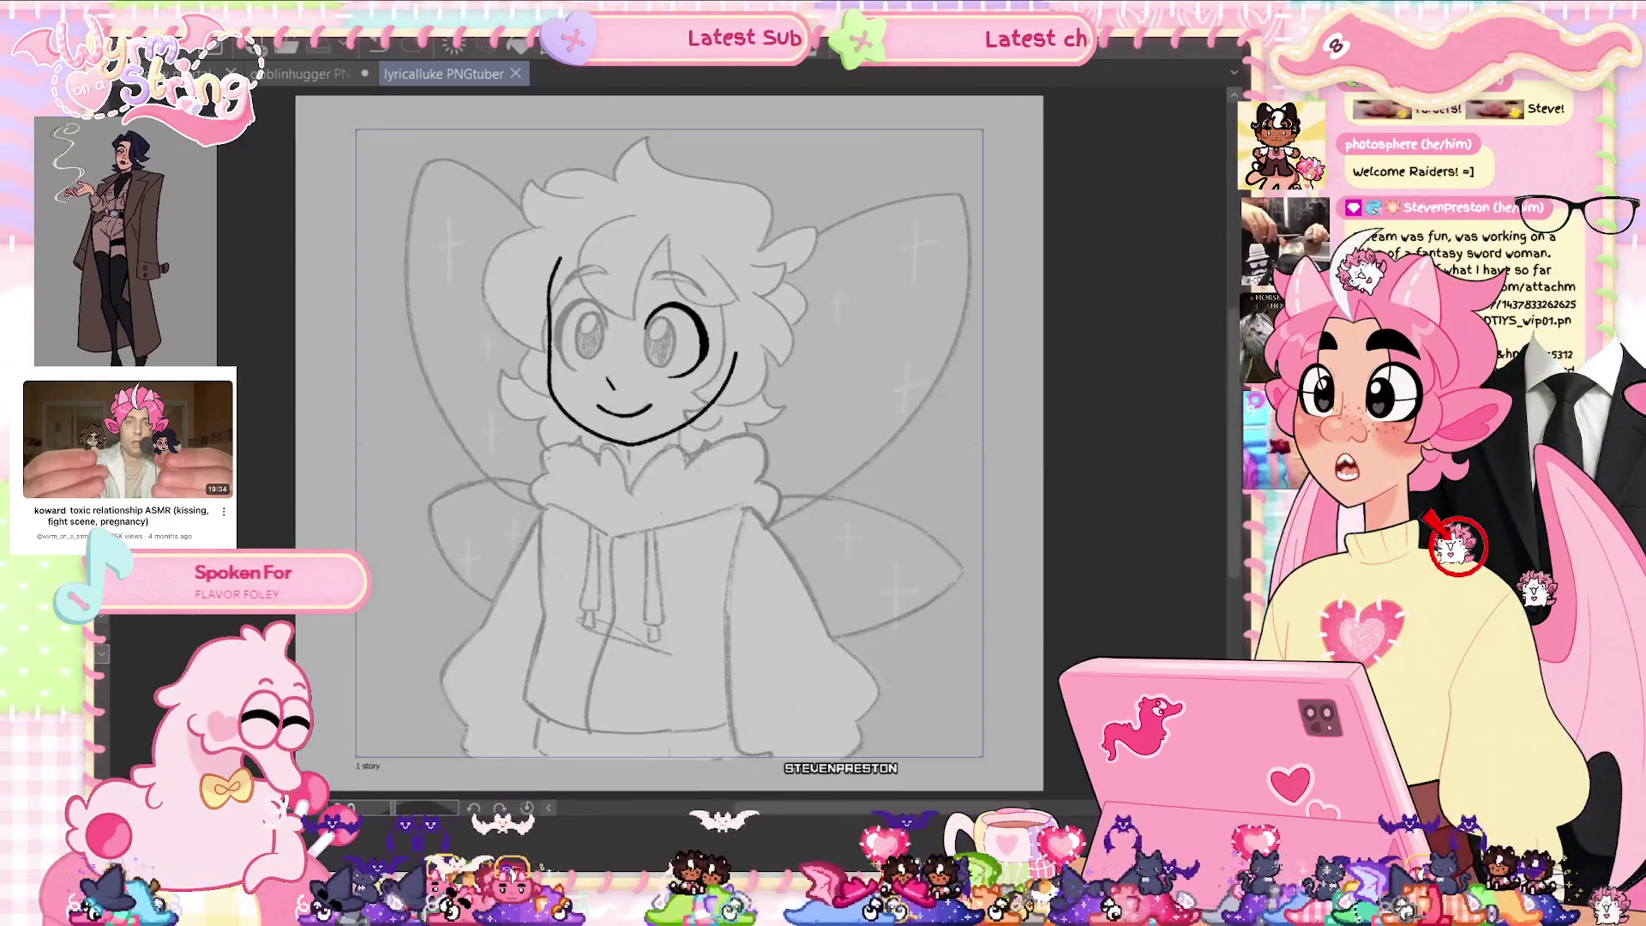
{"action": "left_click", "coordinate": [309, 76]}
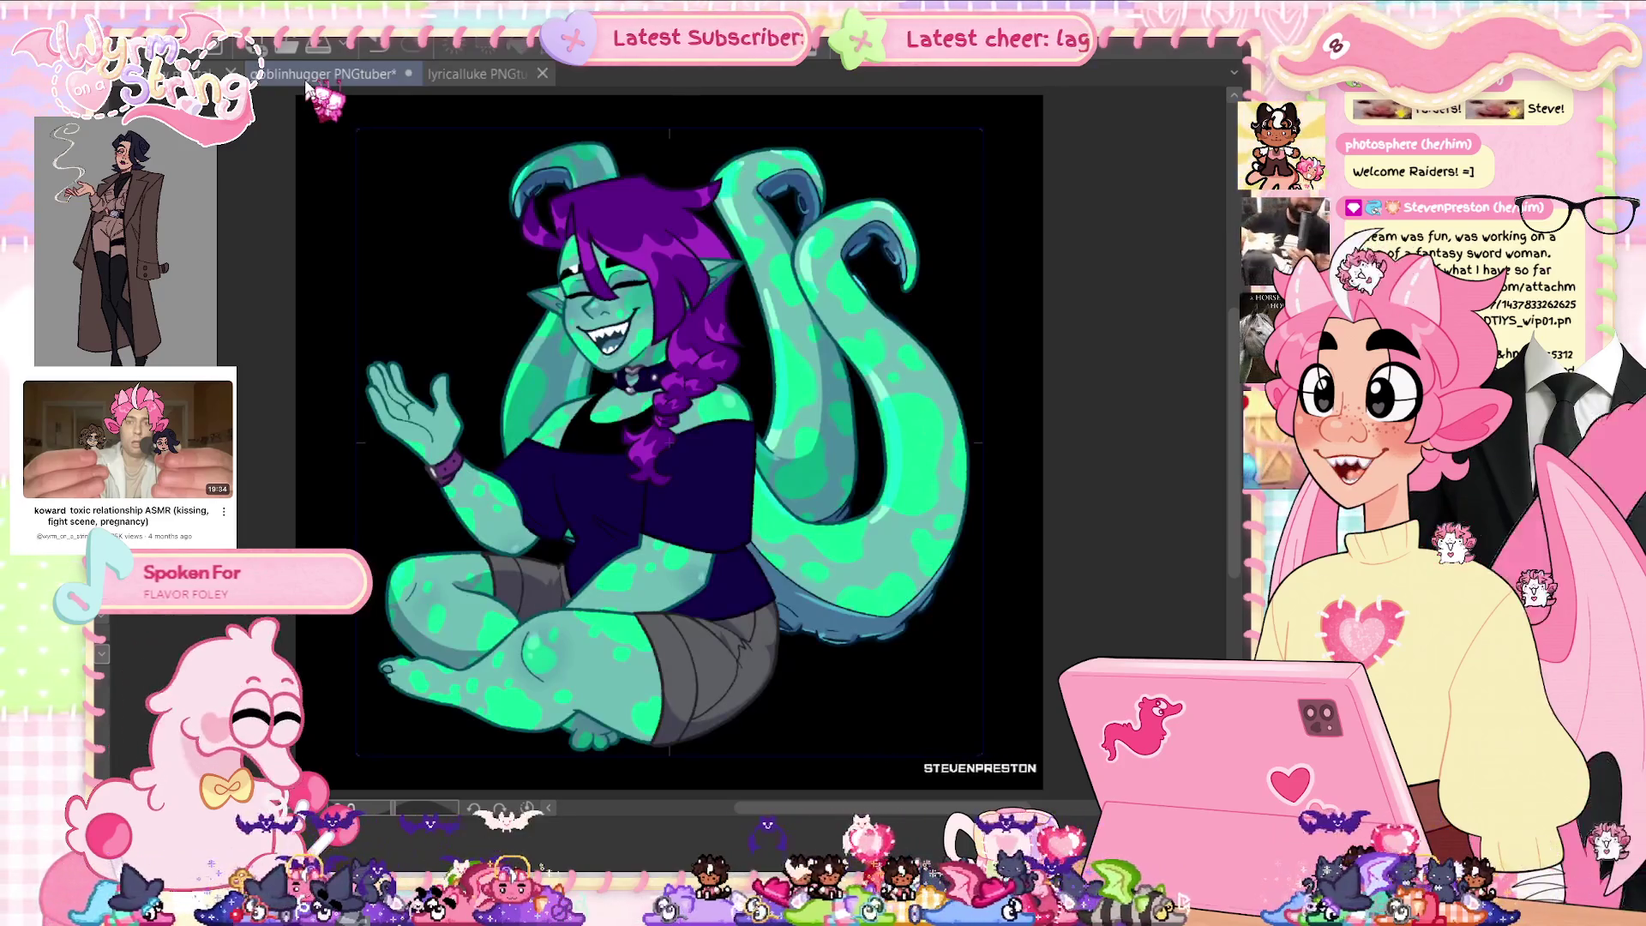
{"action": "left_click", "coordinate": [463, 75]}
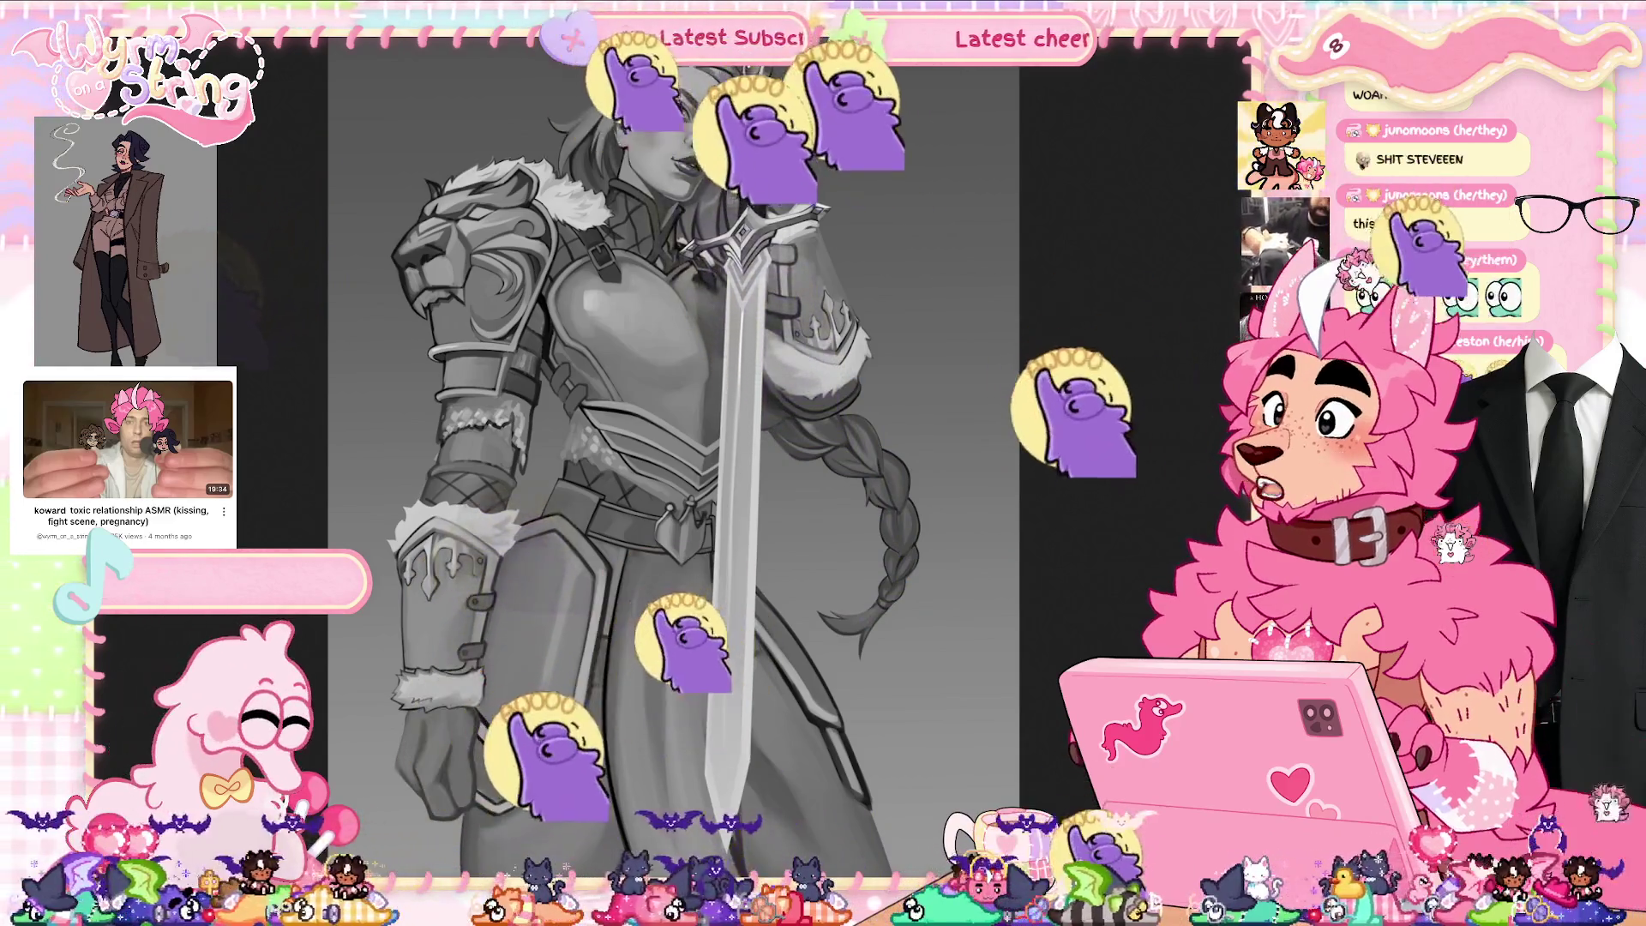
Magnify the armoured sword woman's face in the shared greyscale painting.
{"action": "scroll", "coordinate": [758, 109], "scroll_direction": "up", "scroll_amount": 5}
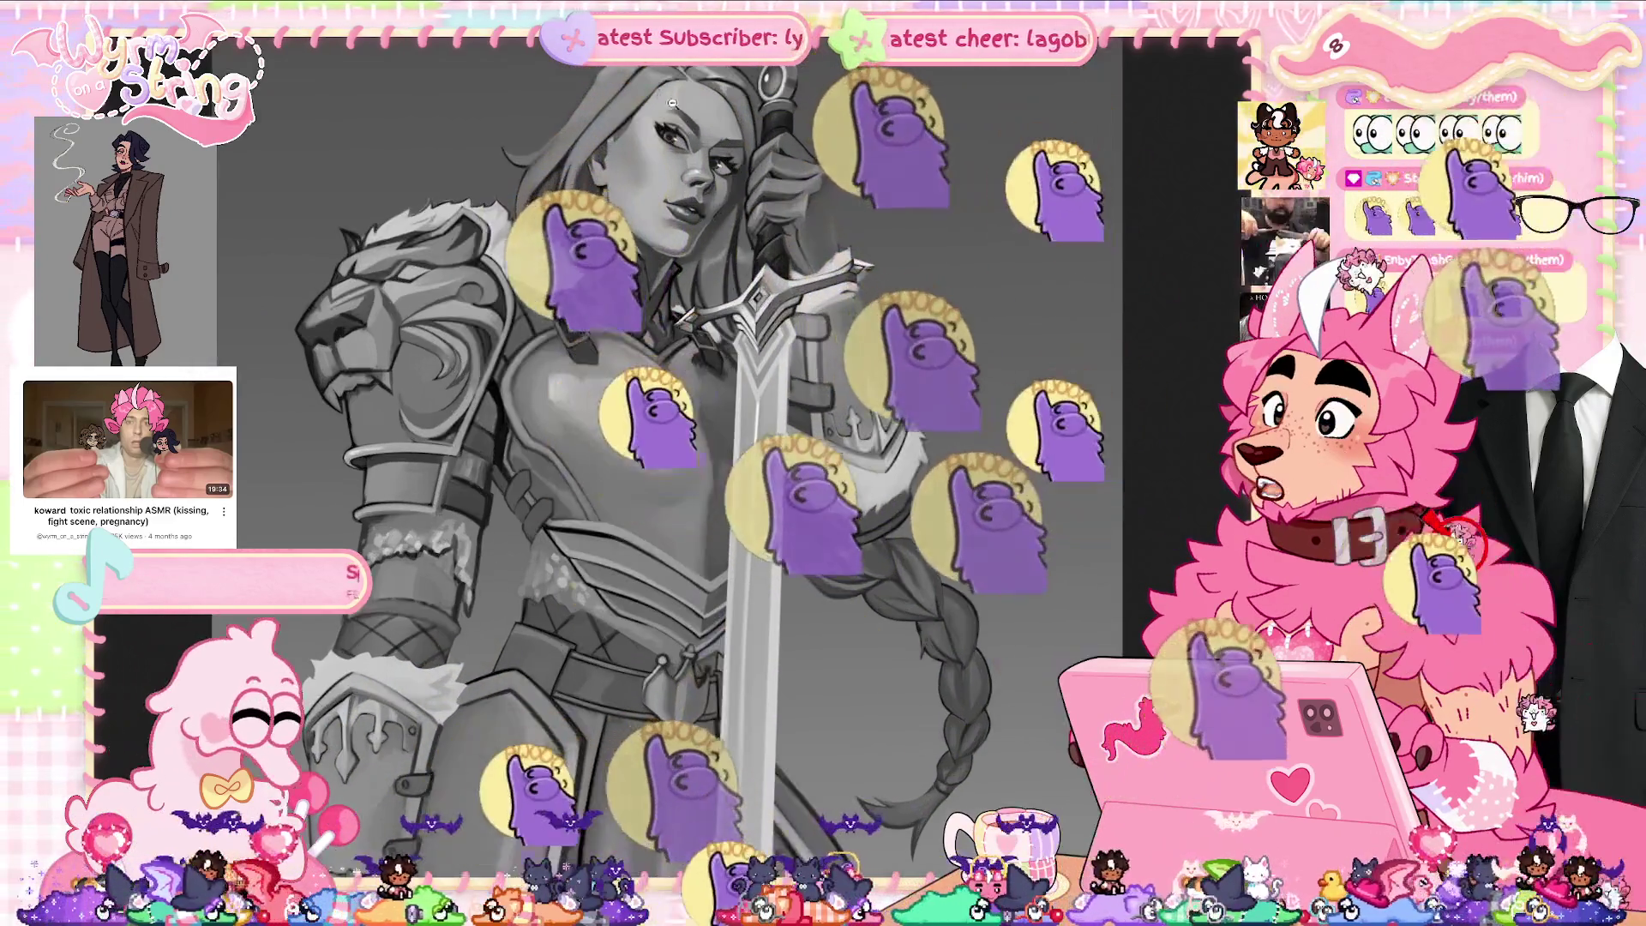
{"action": "scroll", "coordinate": [756, 140], "scroll_direction": "up", "scroll_amount": 5}
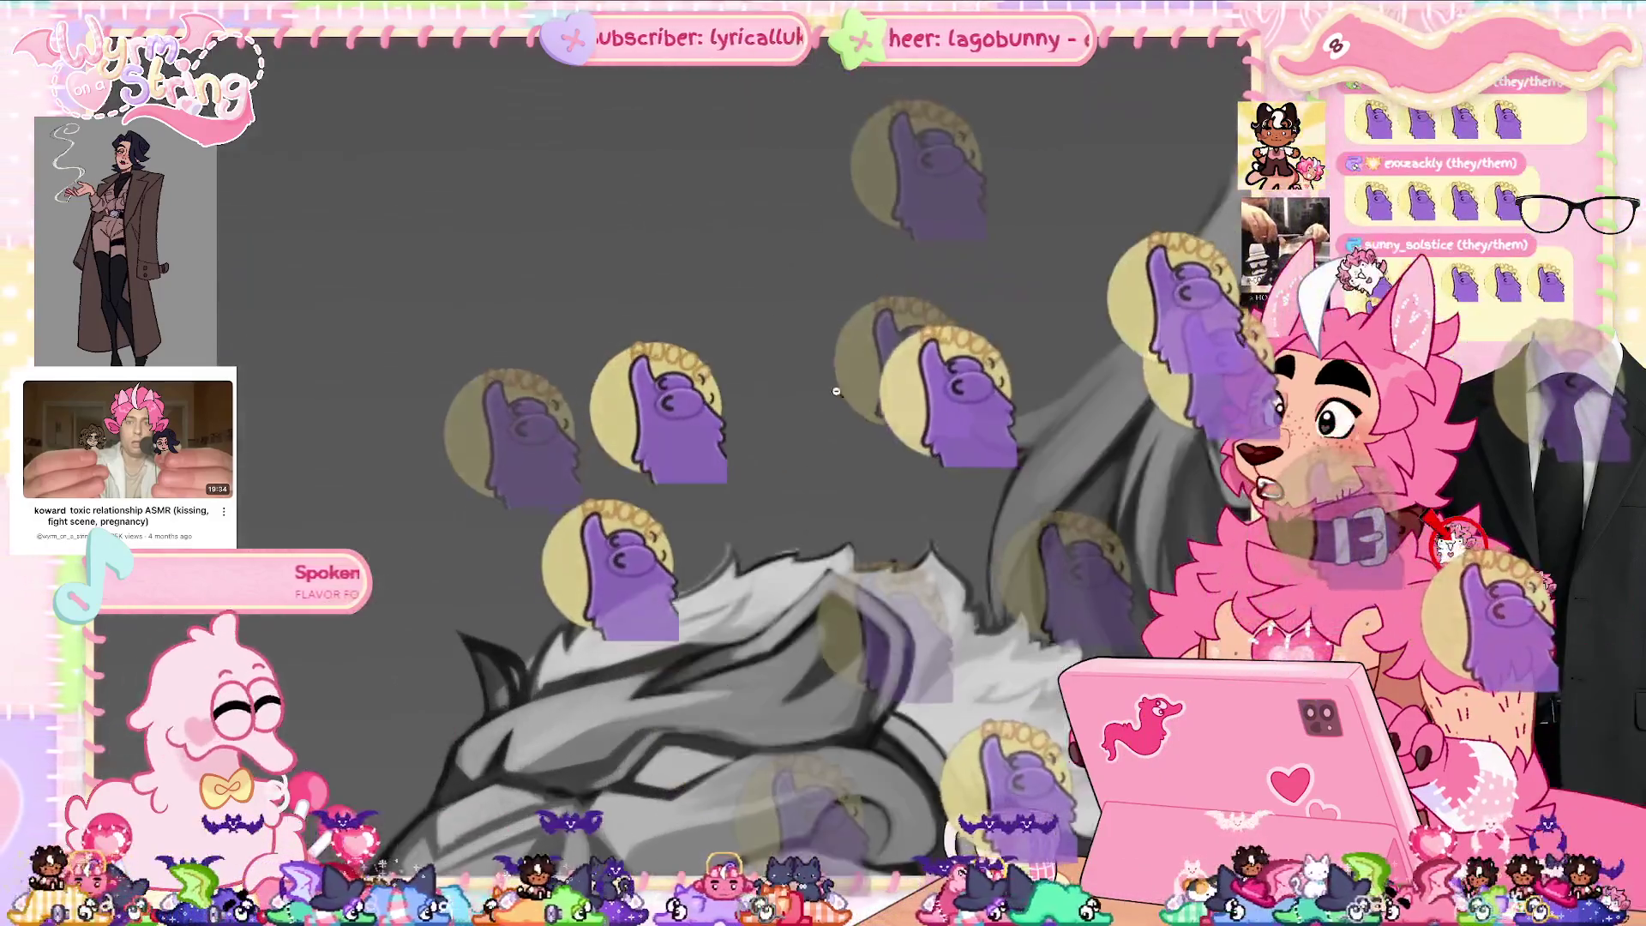